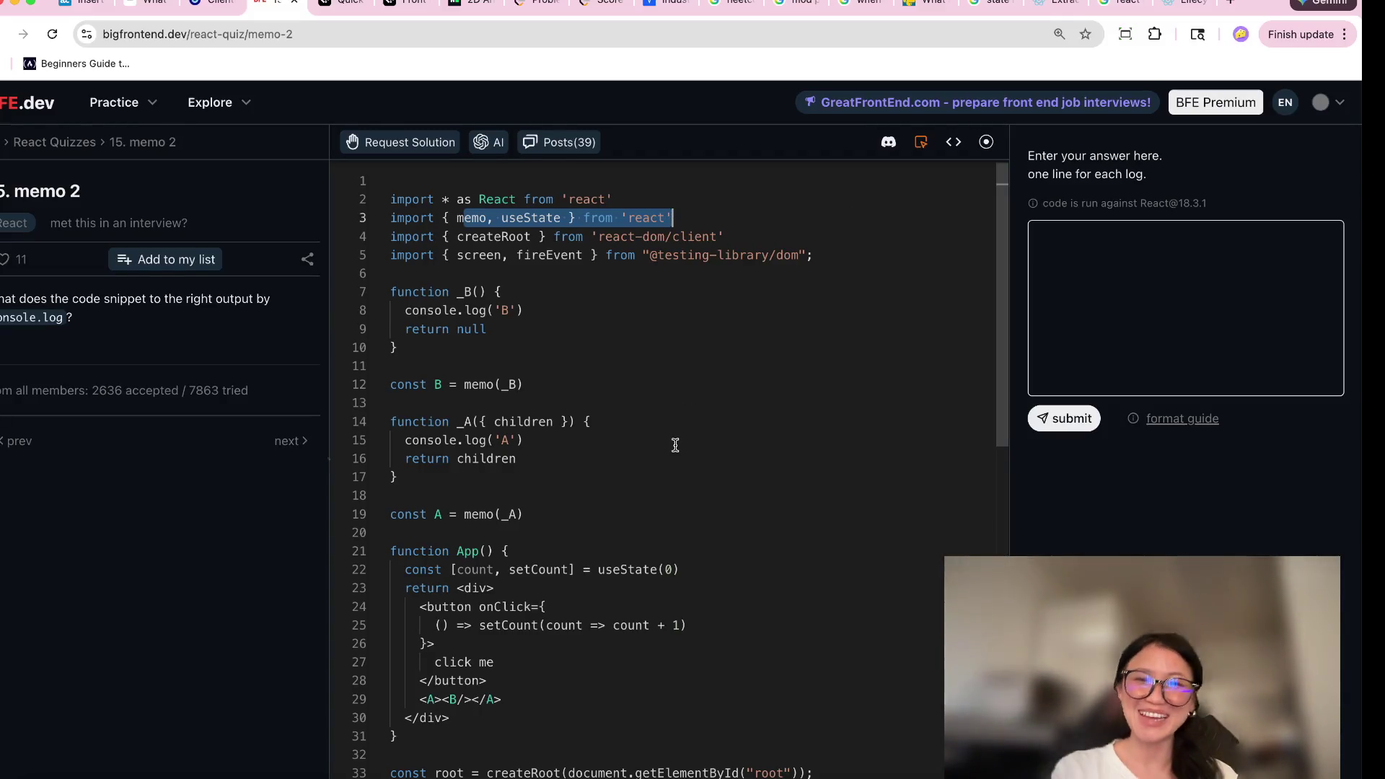
Scroll the quiz code and highlight the memo(_B) and memo(_A) definitions.
scroll(674, 444, down, 1)
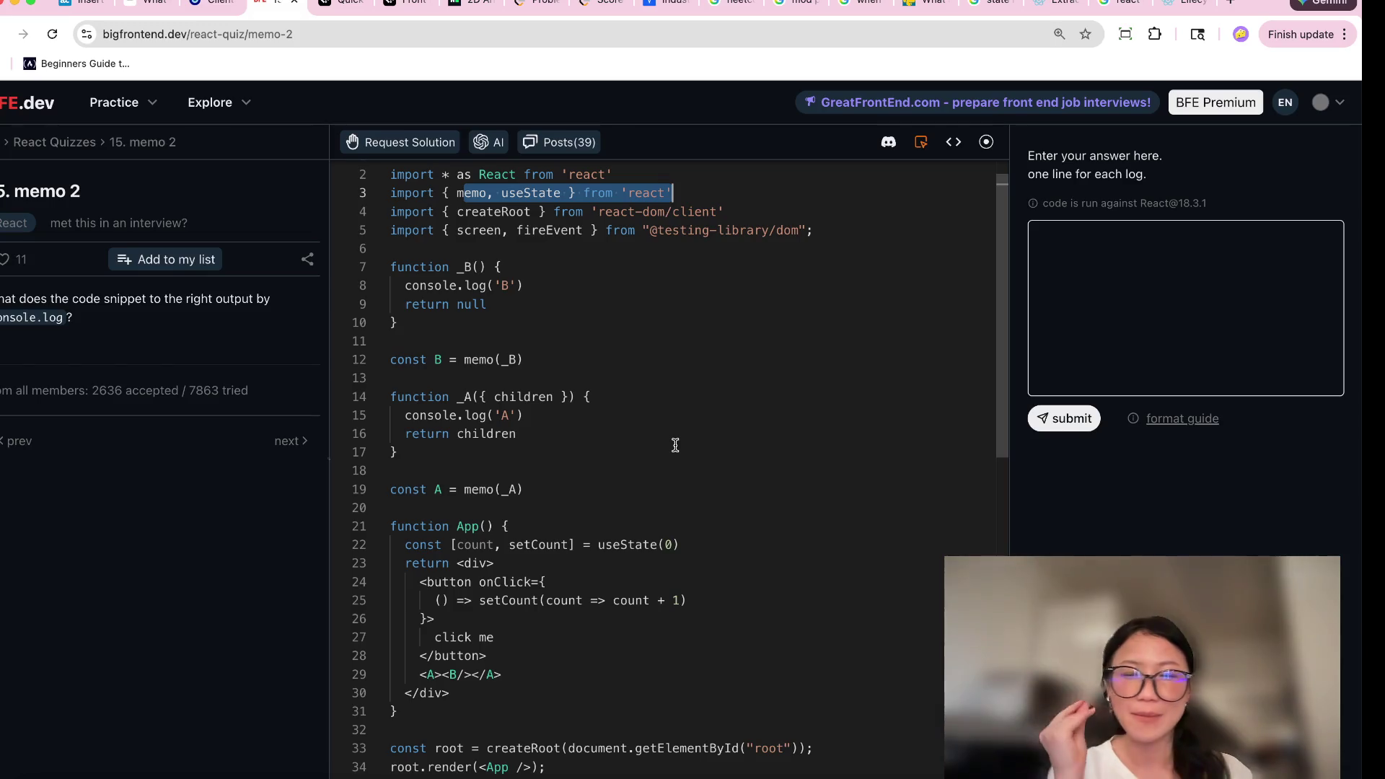
scroll(676, 445, down, 1)
click(566, 340)
drag(566, 340, 456, 340)
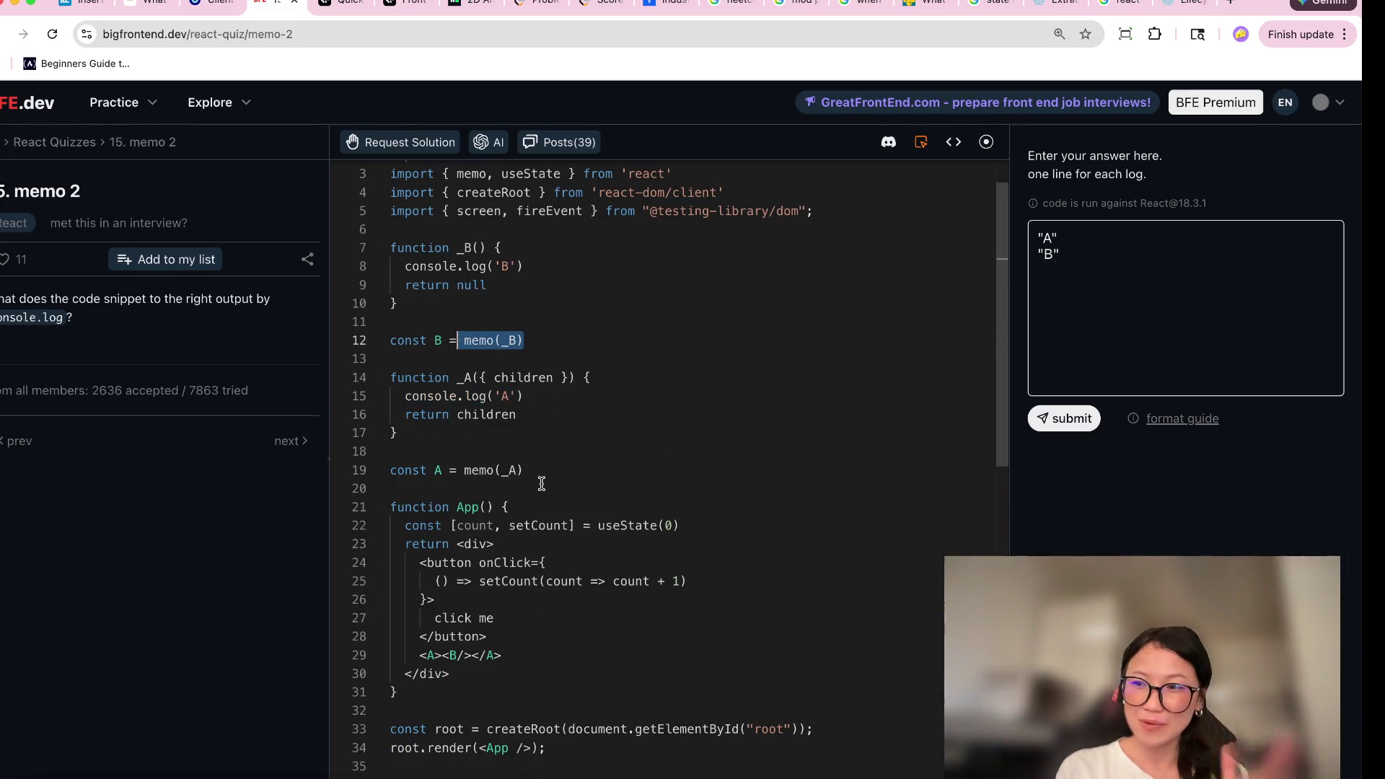
drag(538, 477, 464, 477)
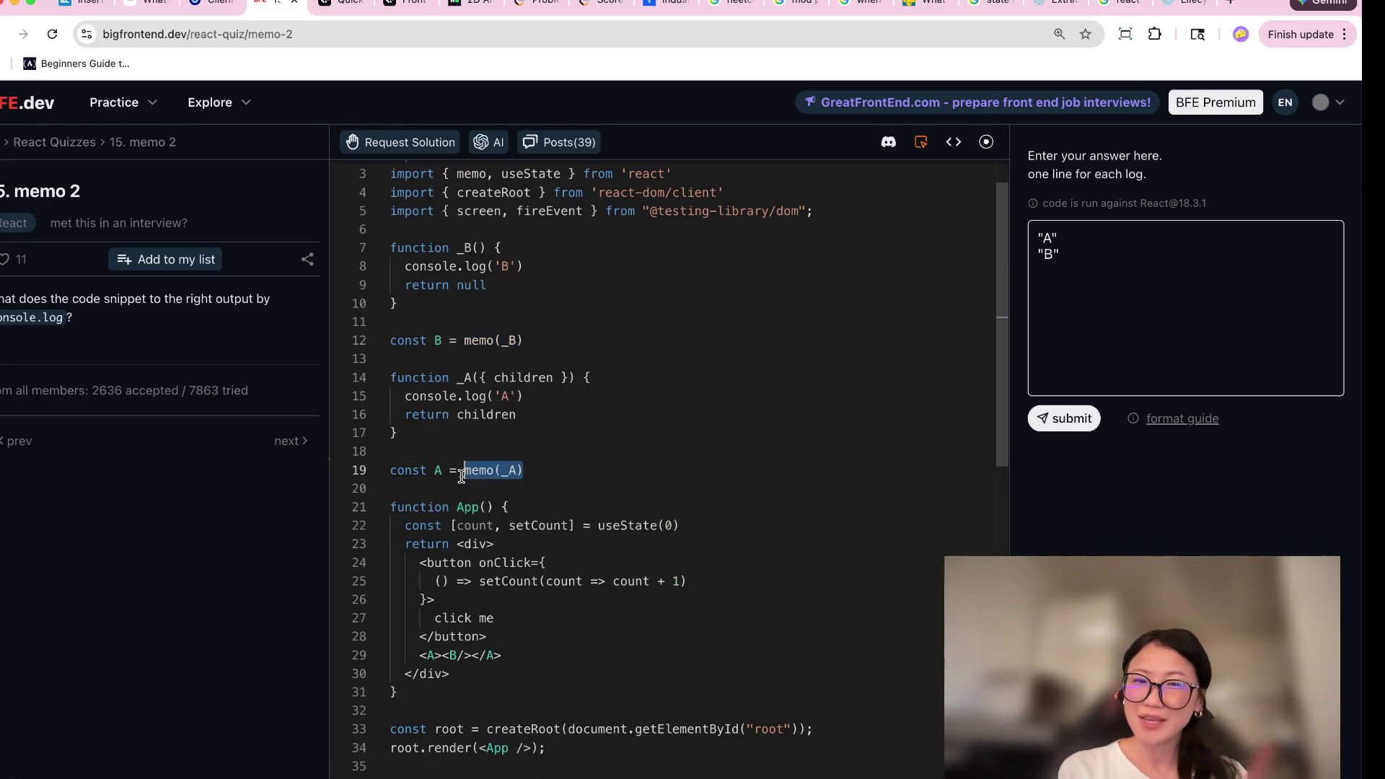
Highlight the children parameter of _A on line 14.
click(522, 396)
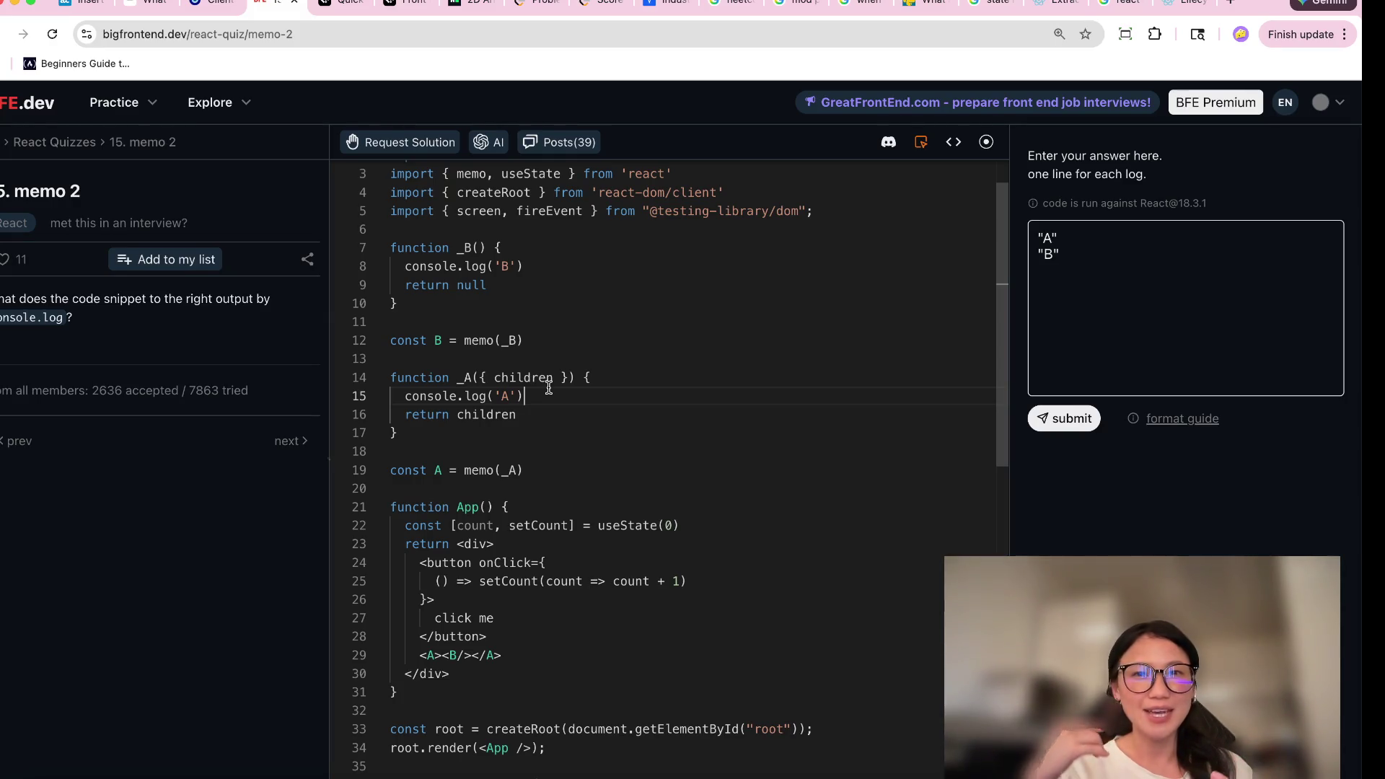
drag(560, 378, 489, 377)
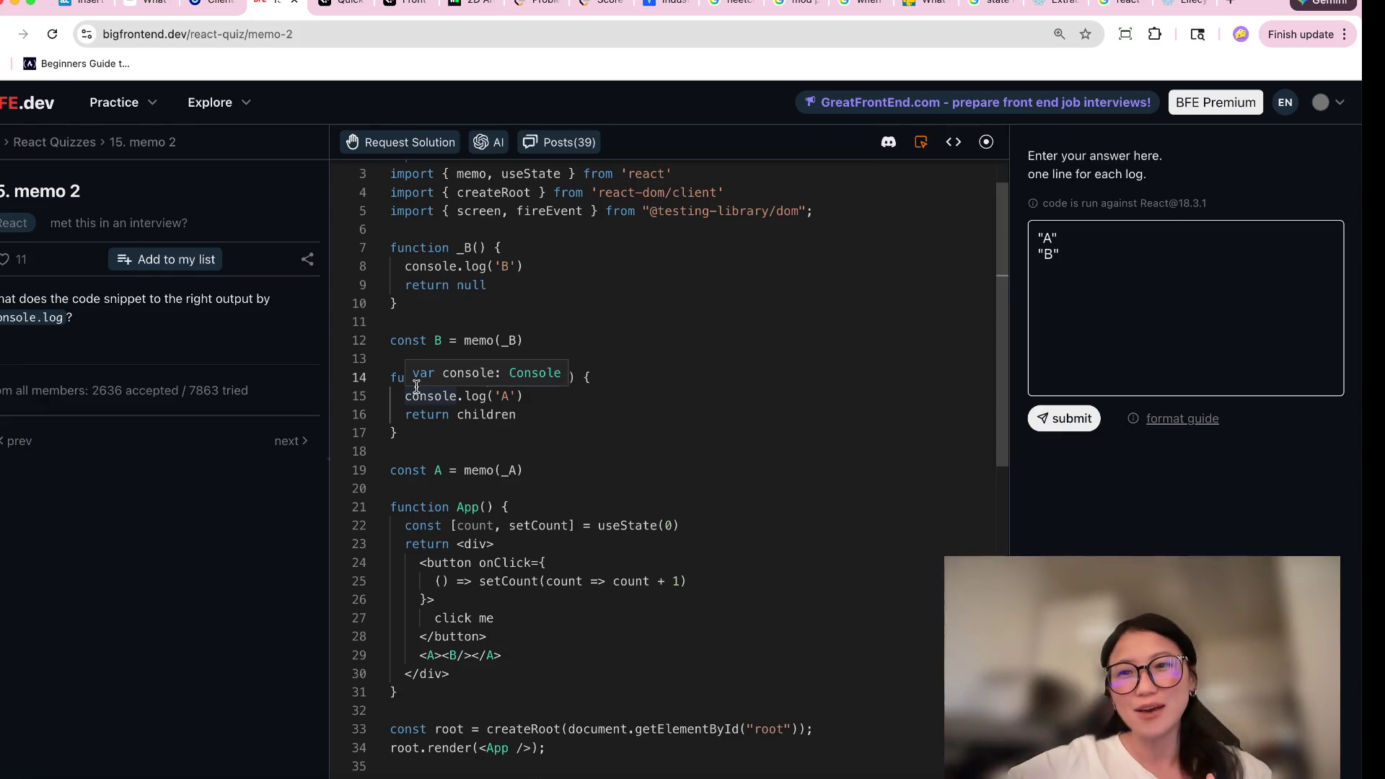
drag(489, 377, 560, 377)
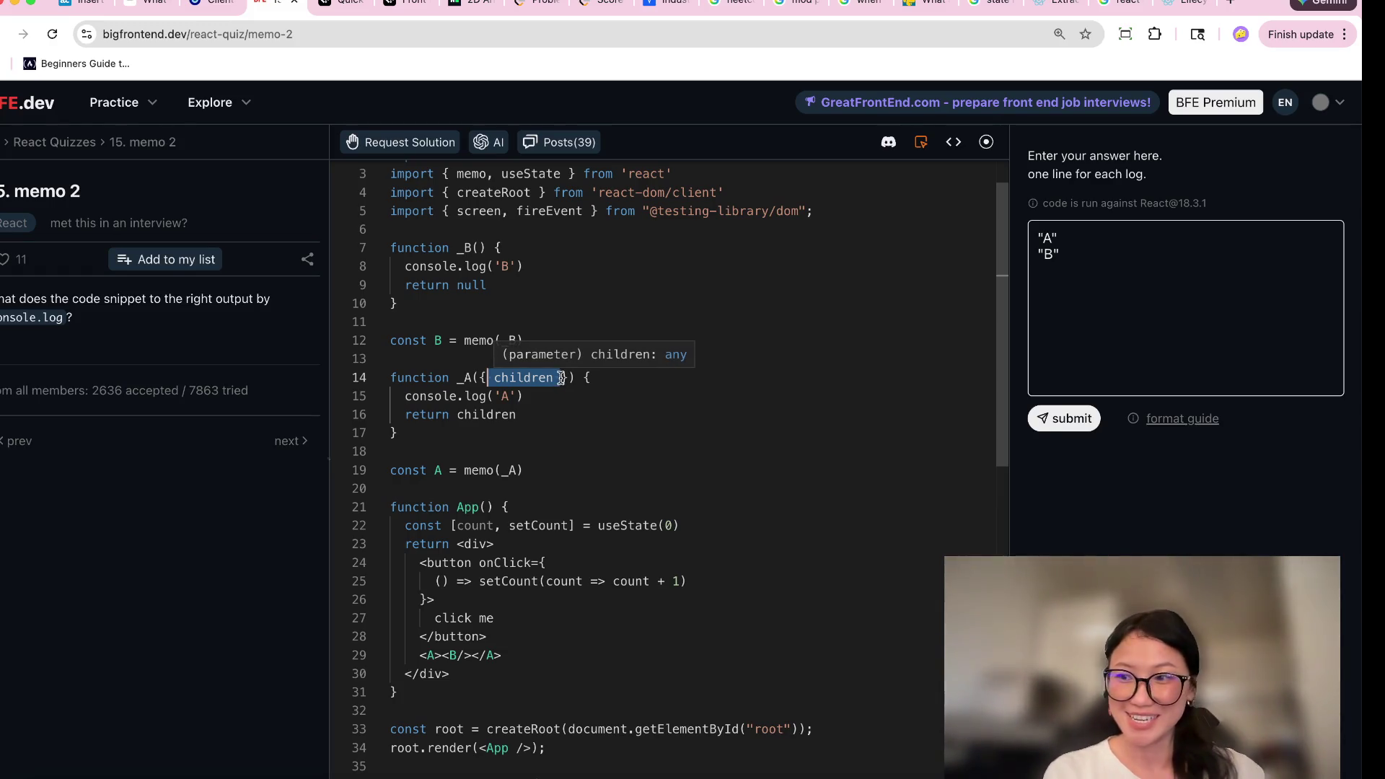
click(562, 378)
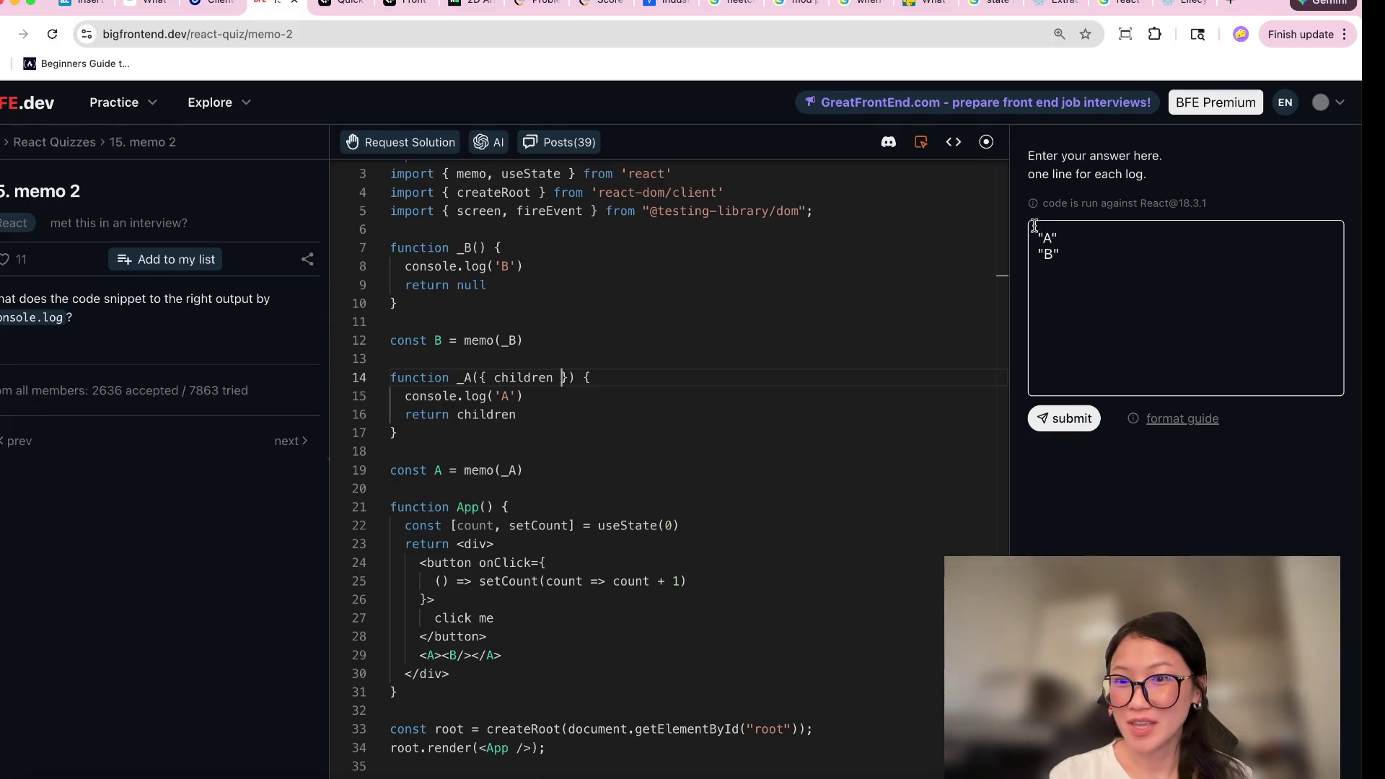
Submit the A, B answer, then highlight component A's wrapper, definition and body.
click(1070, 426)
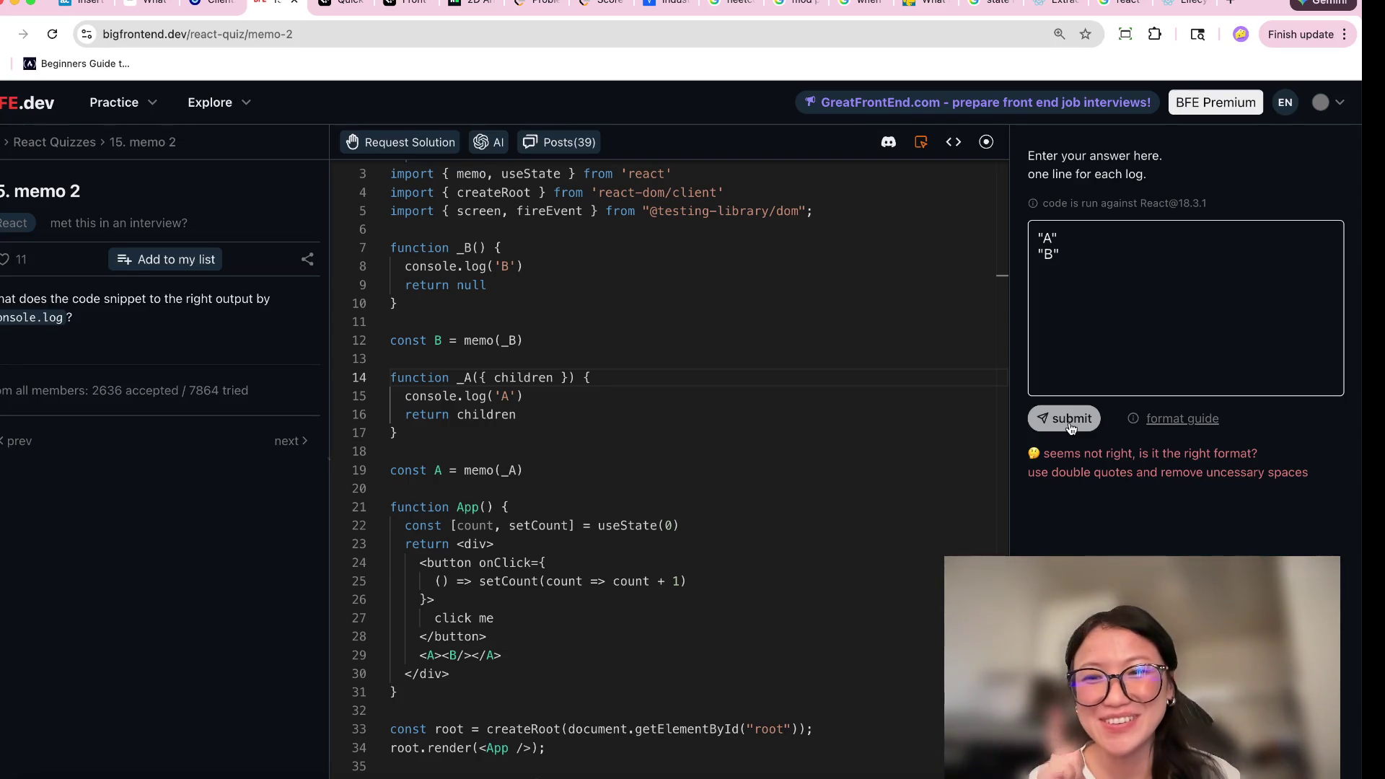
click(1070, 233)
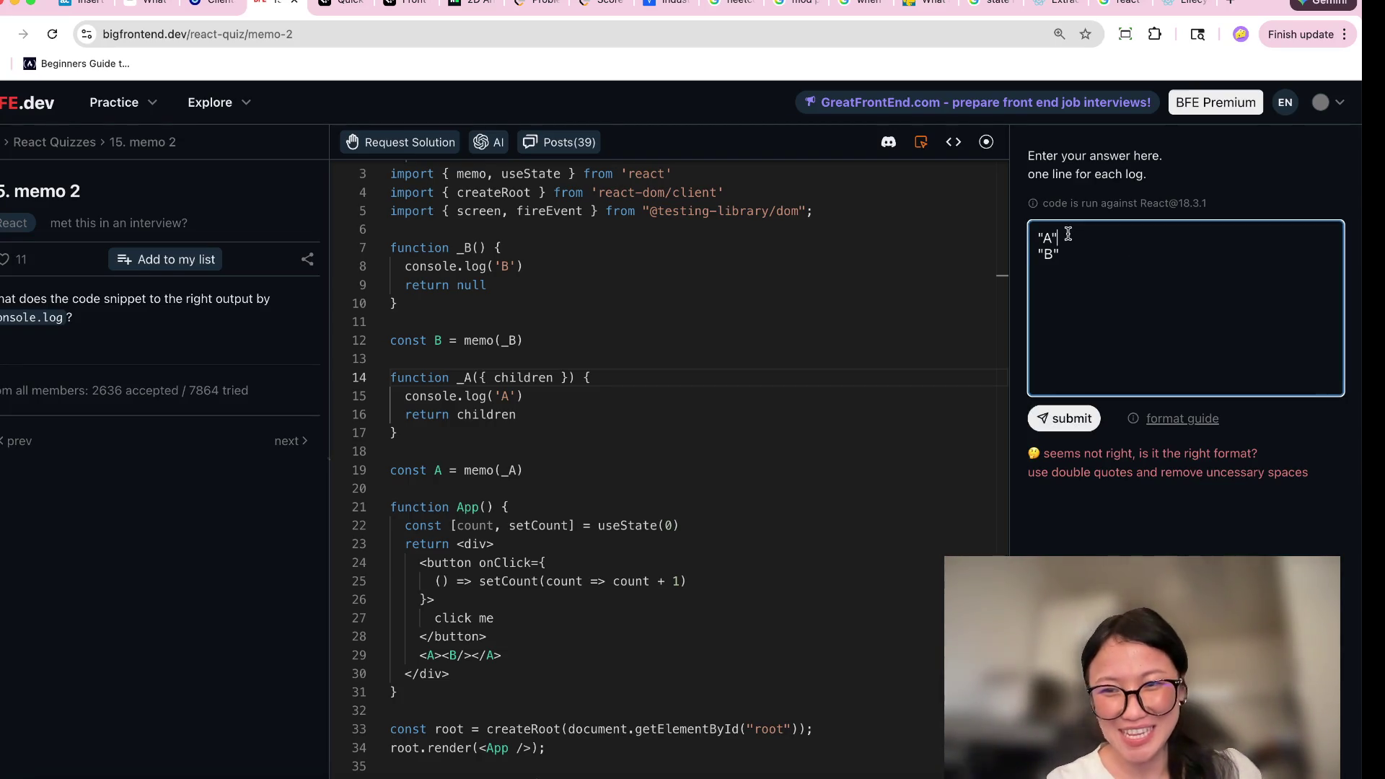
drag(441, 655, 405, 656)
drag(526, 470, 394, 471)
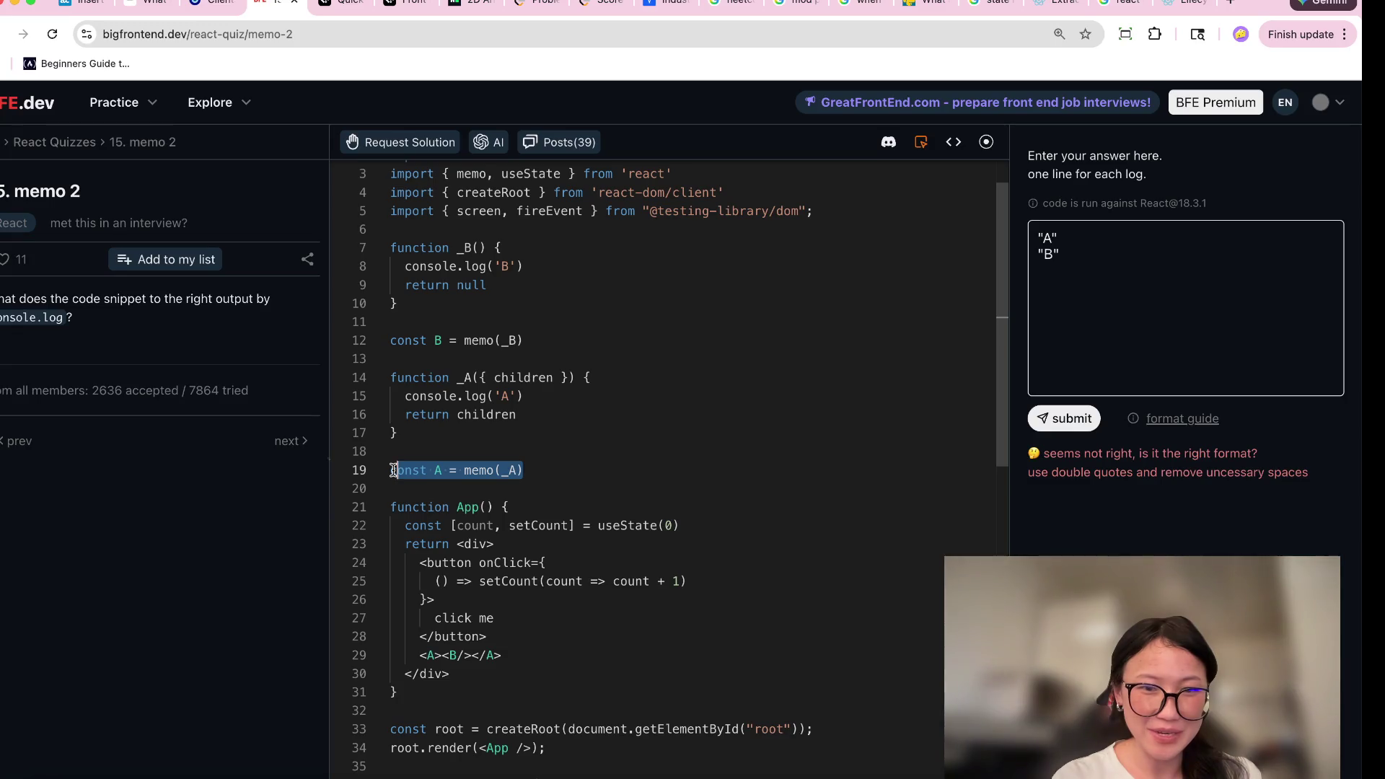
click(468, 473)
mouse_move(532, 414)
mouse_down()
mouse_move(395, 398)
mouse_move(368, 379)
mouse_up()
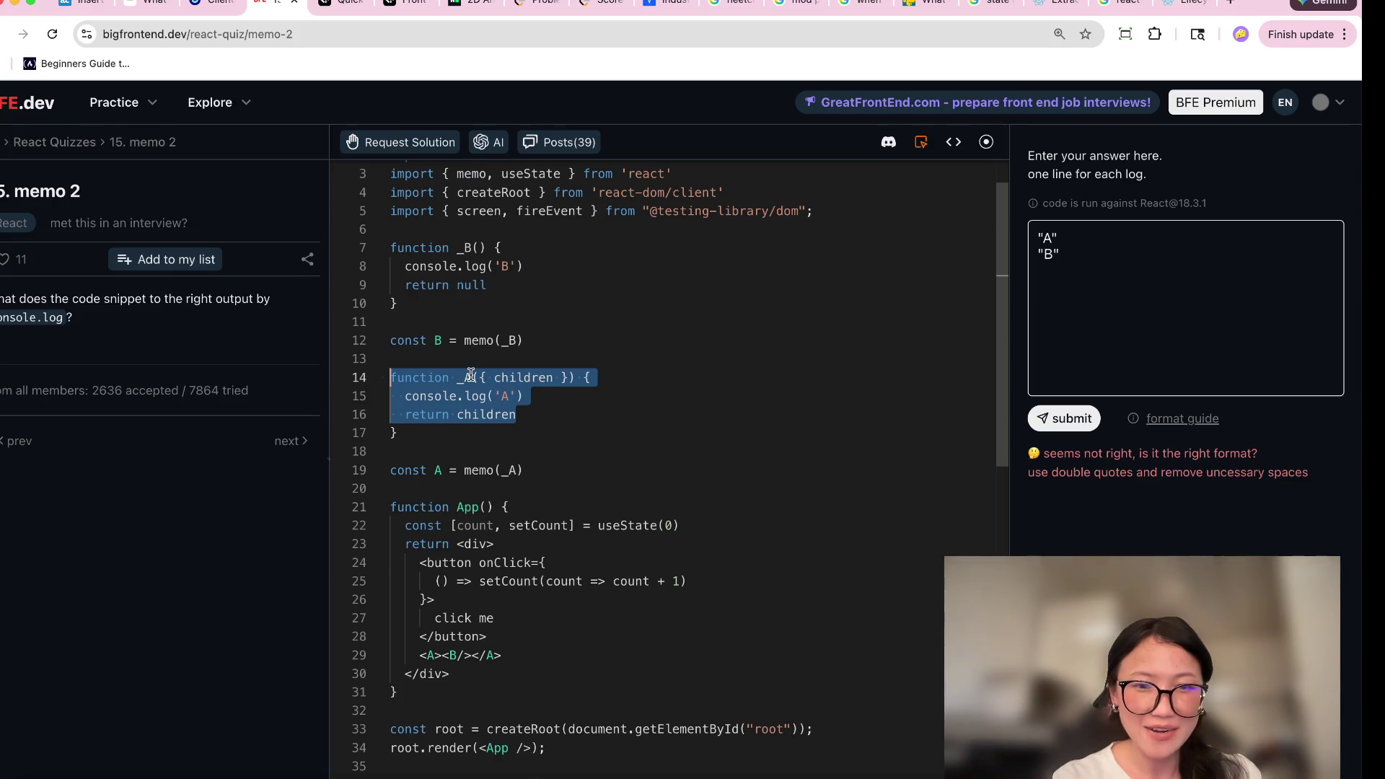
click(544, 378)
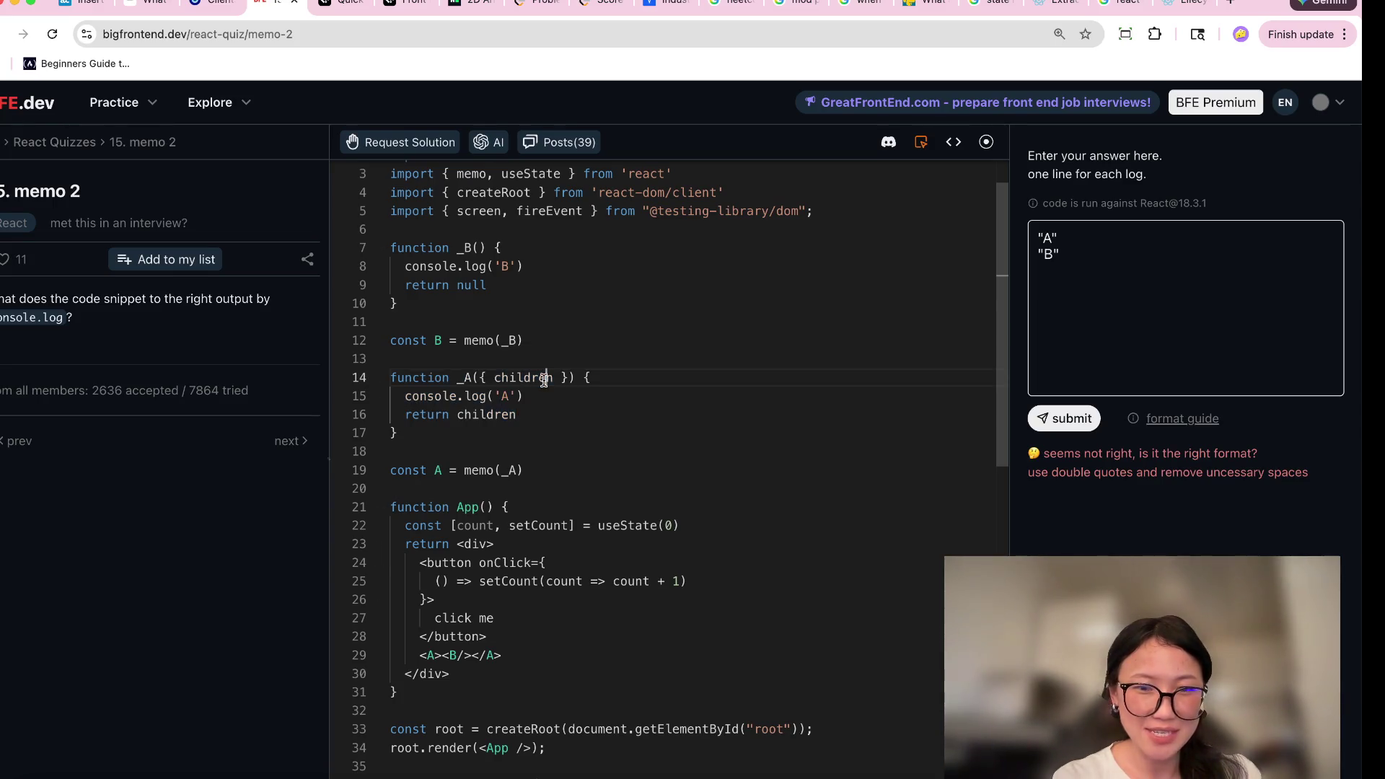
Highlight <B/>, console.log on line 15, and B's definition and console.log('B').
double_click(453, 655)
mouse_move(403, 396)
mouse_down()
mouse_move(571, 395)
mouse_move(514, 414)
mouse_move(394, 406)
mouse_up()
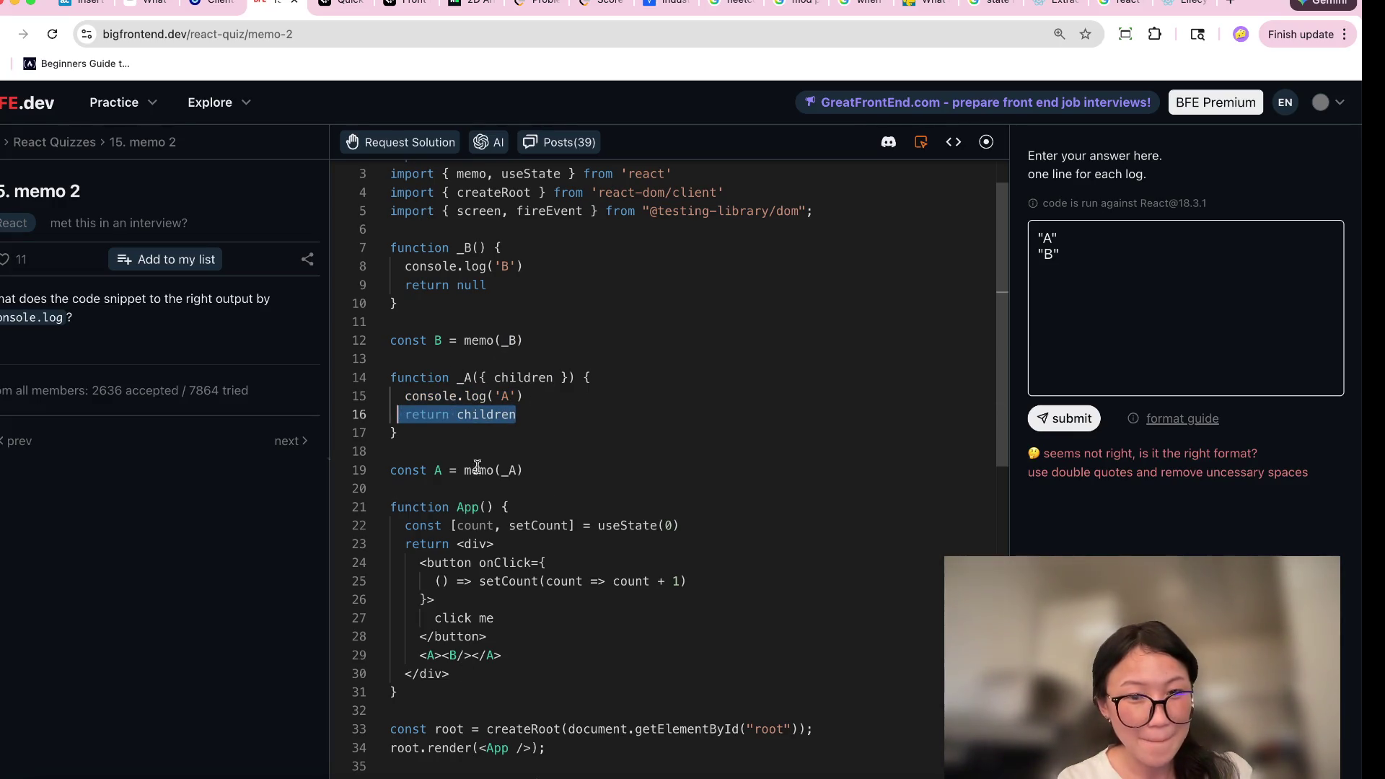
drag(522, 343, 397, 340)
drag(525, 266, 399, 268)
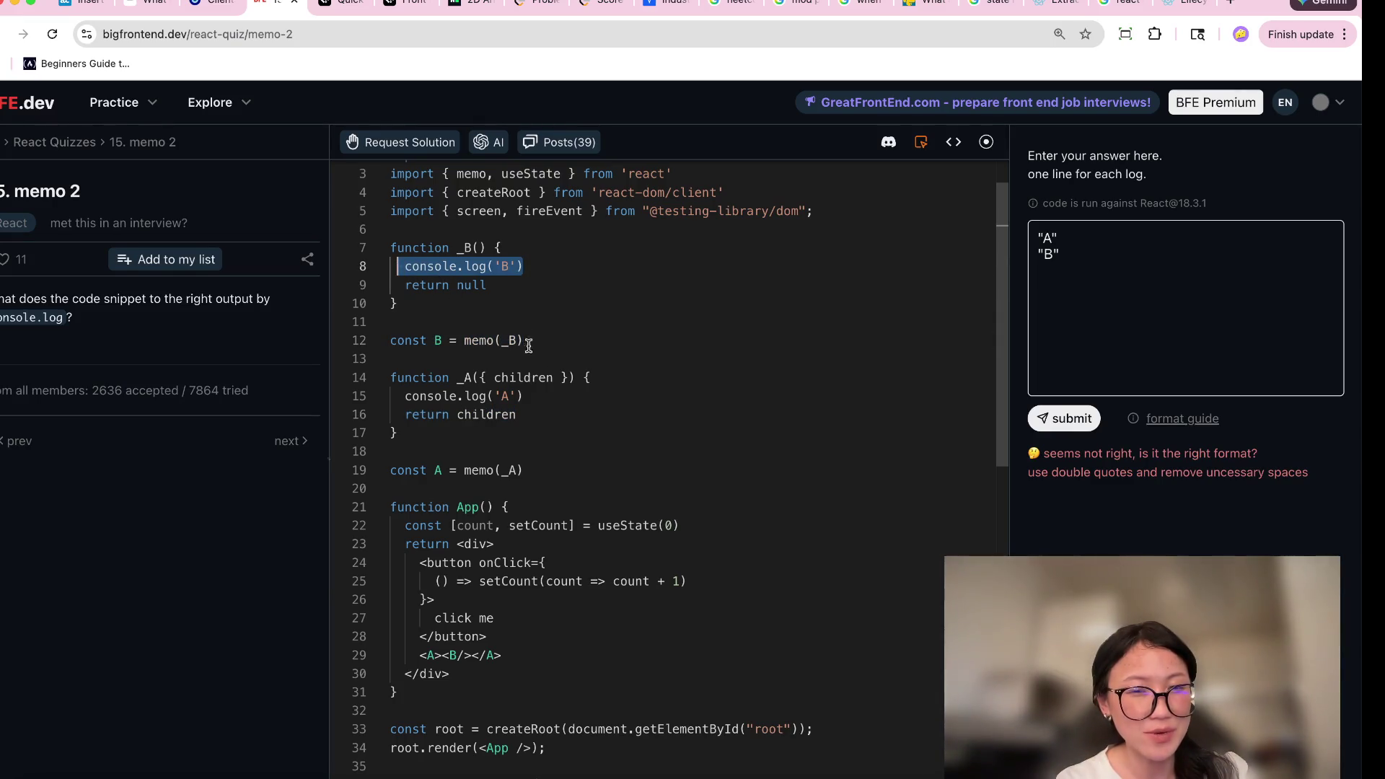
click(433, 343)
Add "B" as a third line of the answer.
click(1073, 281)
text("B)
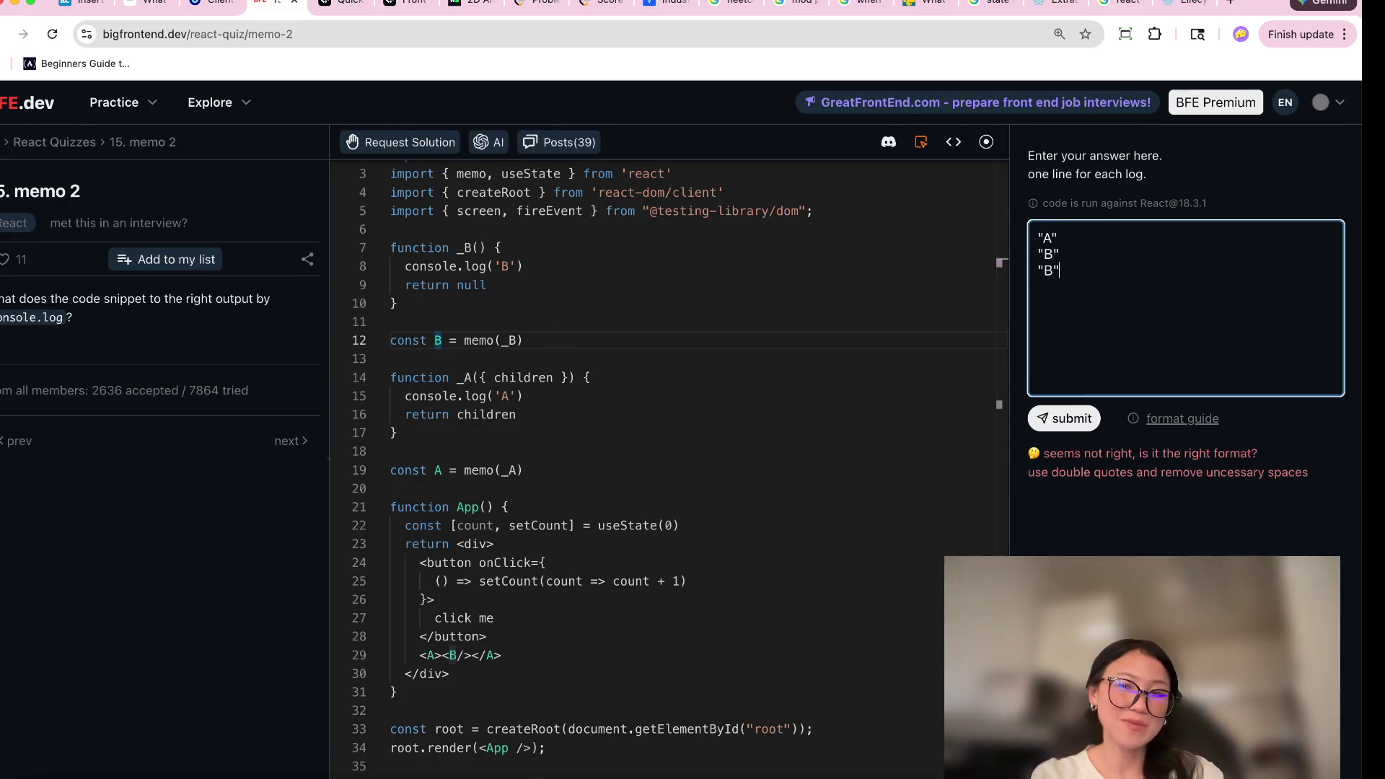
click(472, 655)
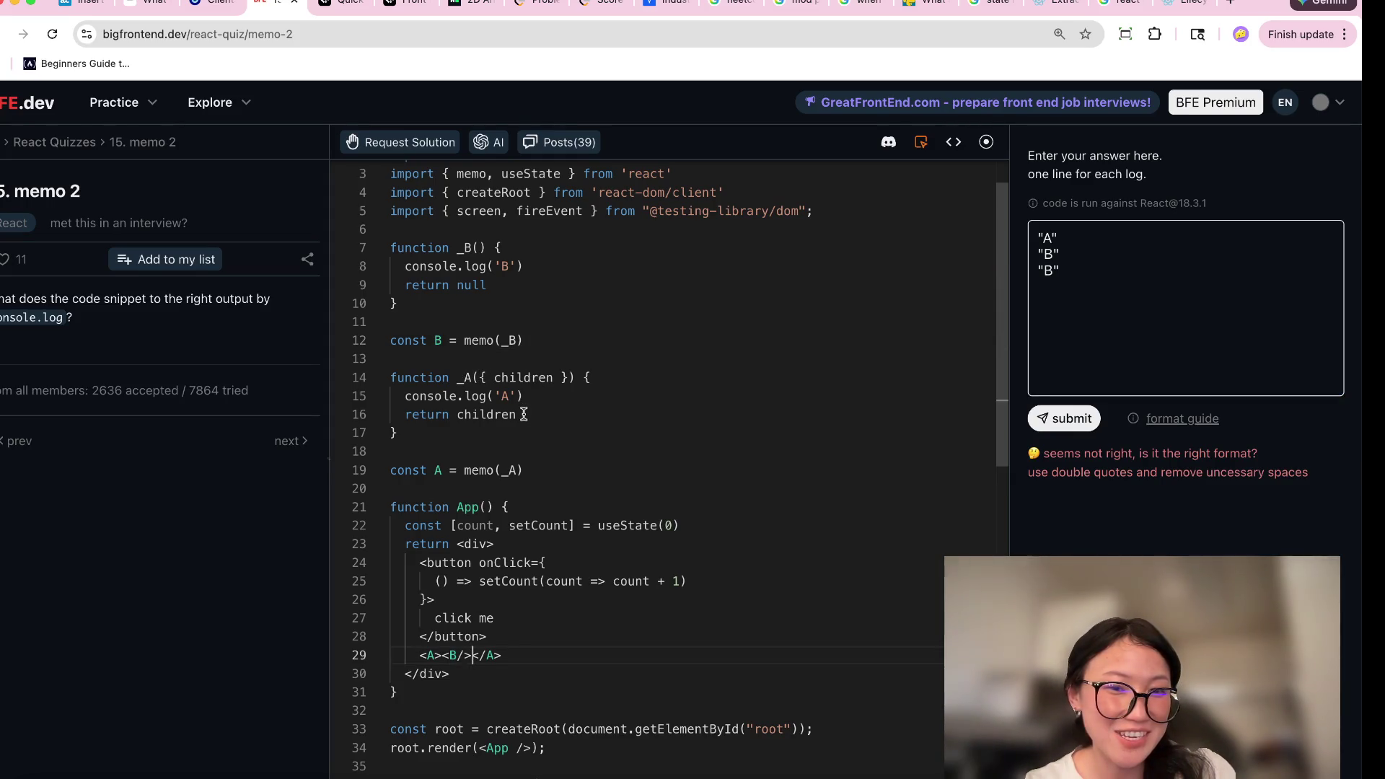
Highlight children, <A><B/>, const B = memo(_B) and the _A body in the code.
drag(518, 414, 457, 414)
drag(473, 657, 433, 658)
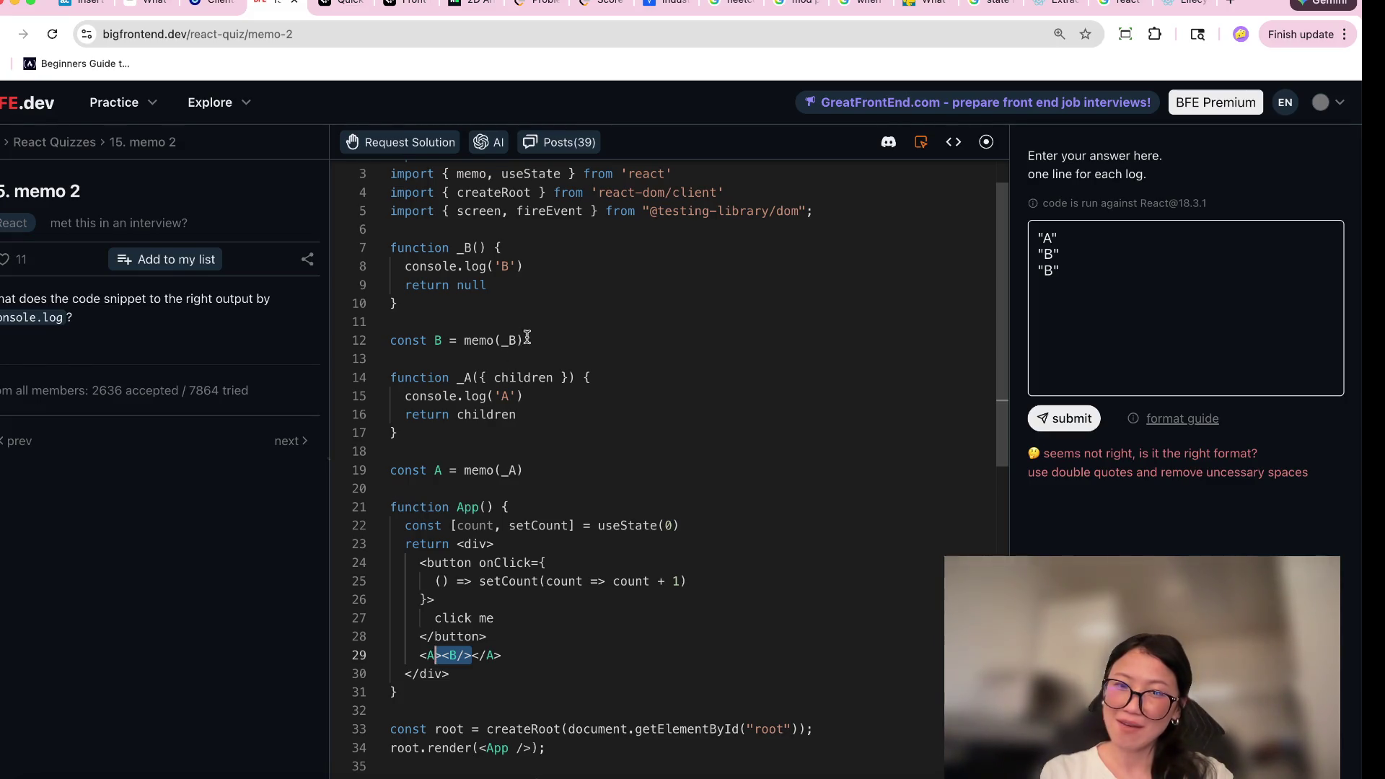
drag(523, 341, 399, 342)
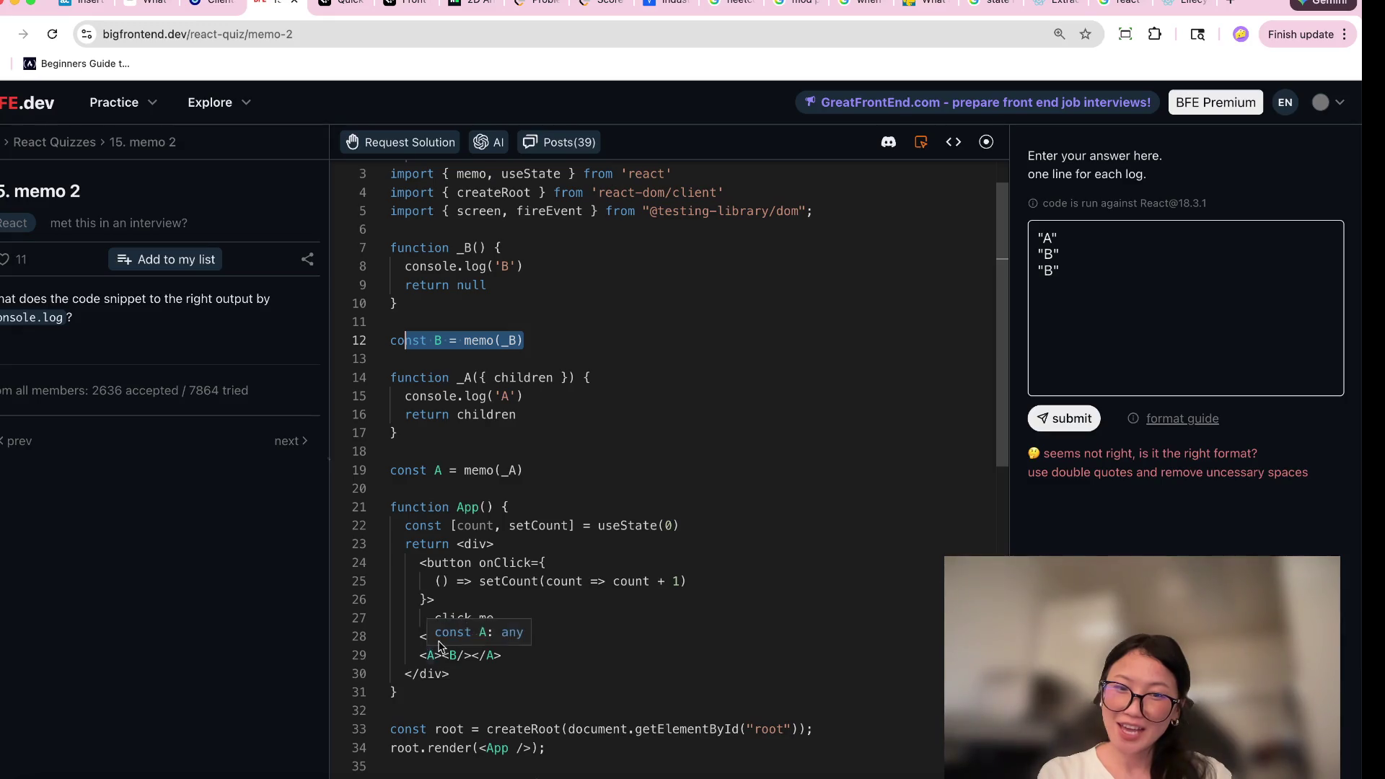
drag(529, 416, 376, 383)
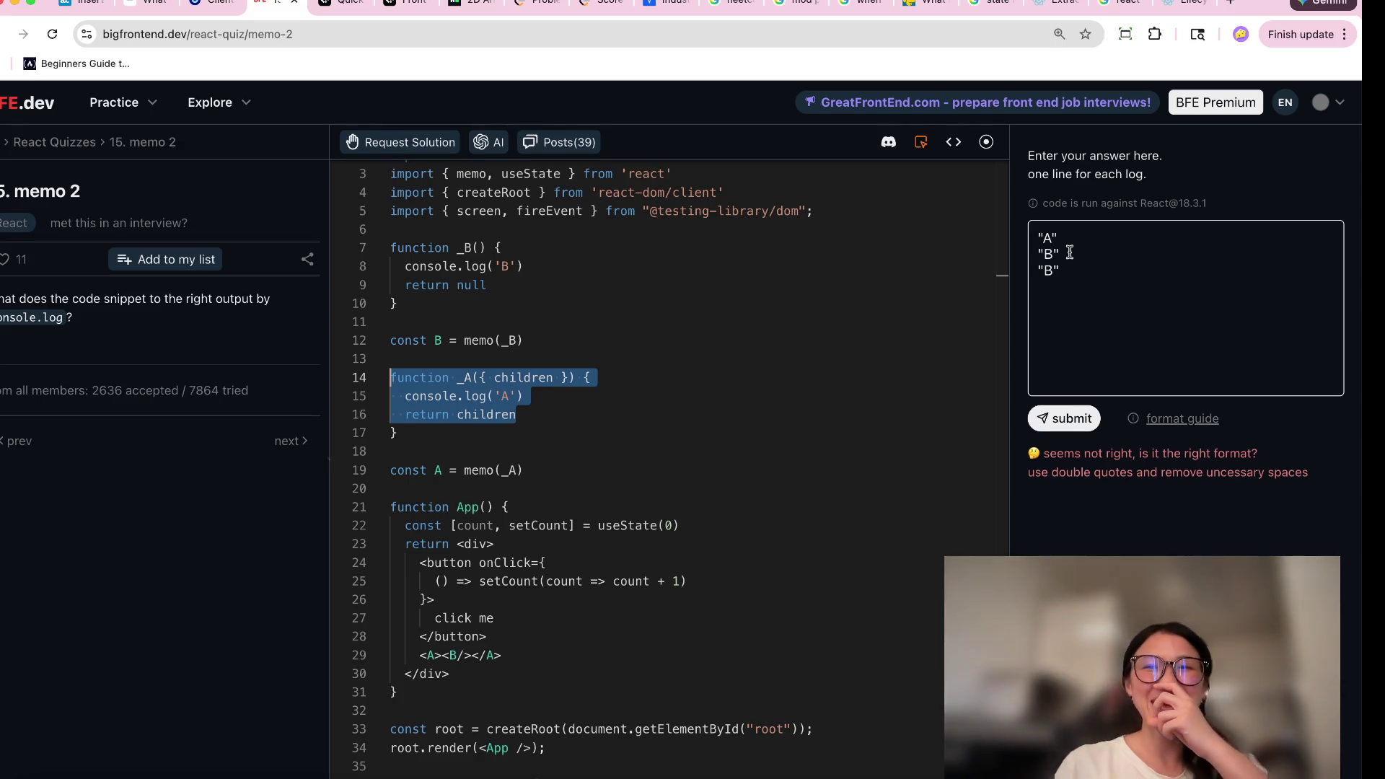
Delete the old A and B answer lines, leaving B with a new line after it.
drag(1069, 254, 991, 243)
key(BackSpace)
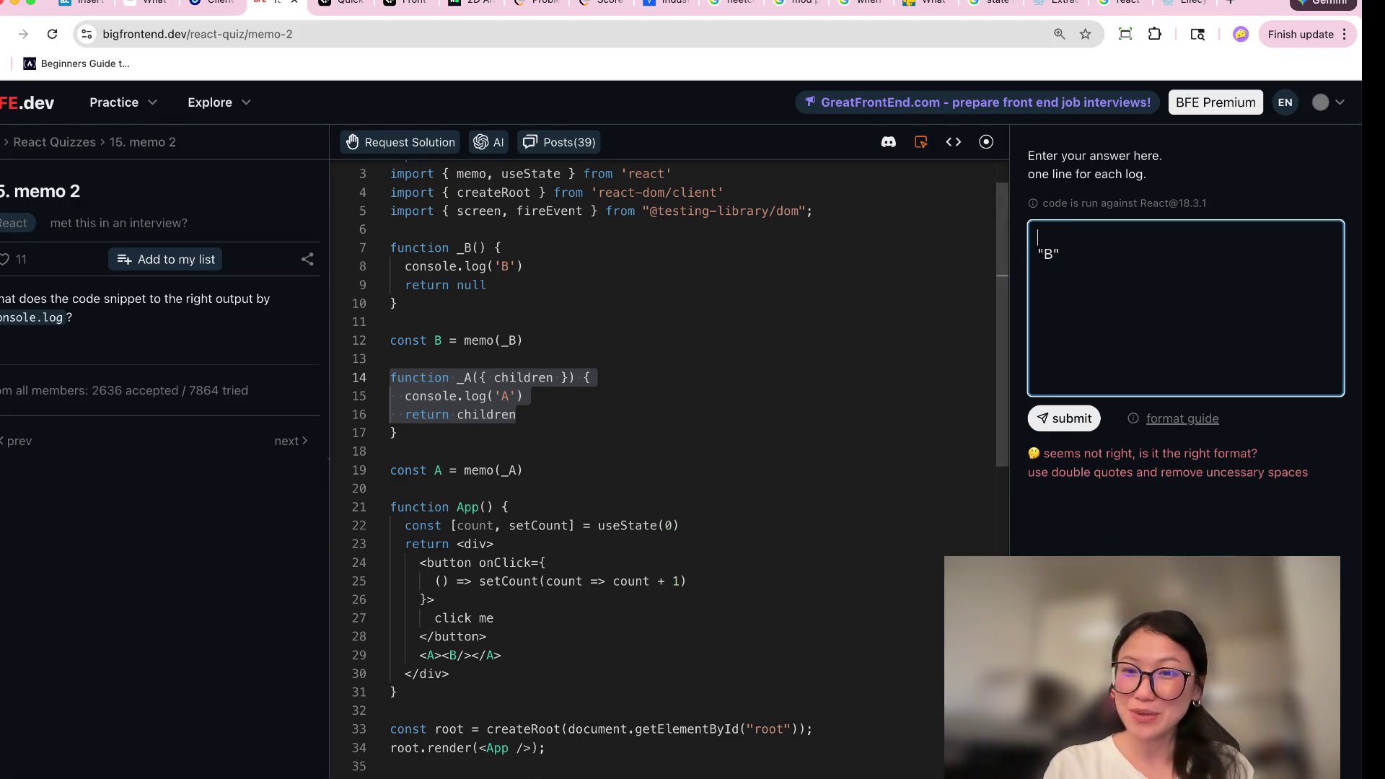
key(BackSpace)
click(1082, 238)
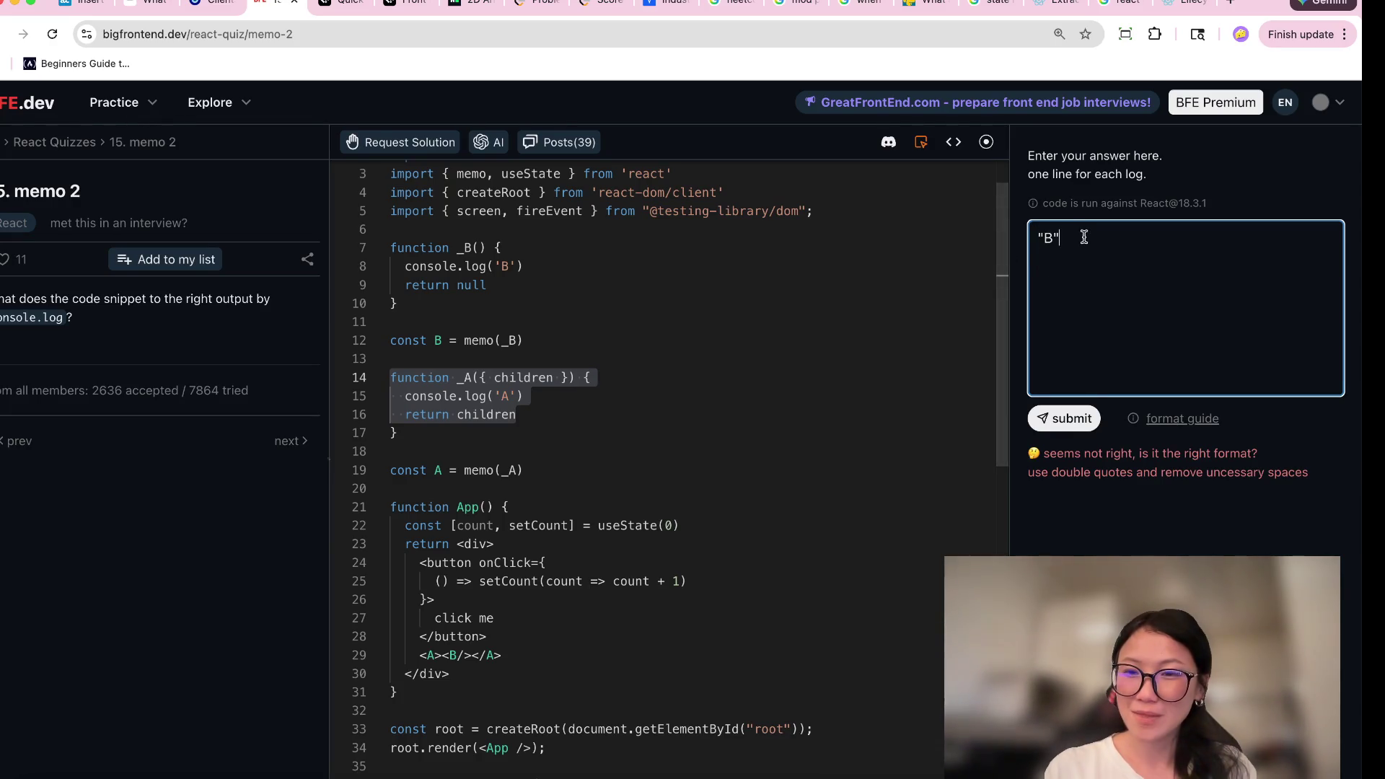
key(Return)
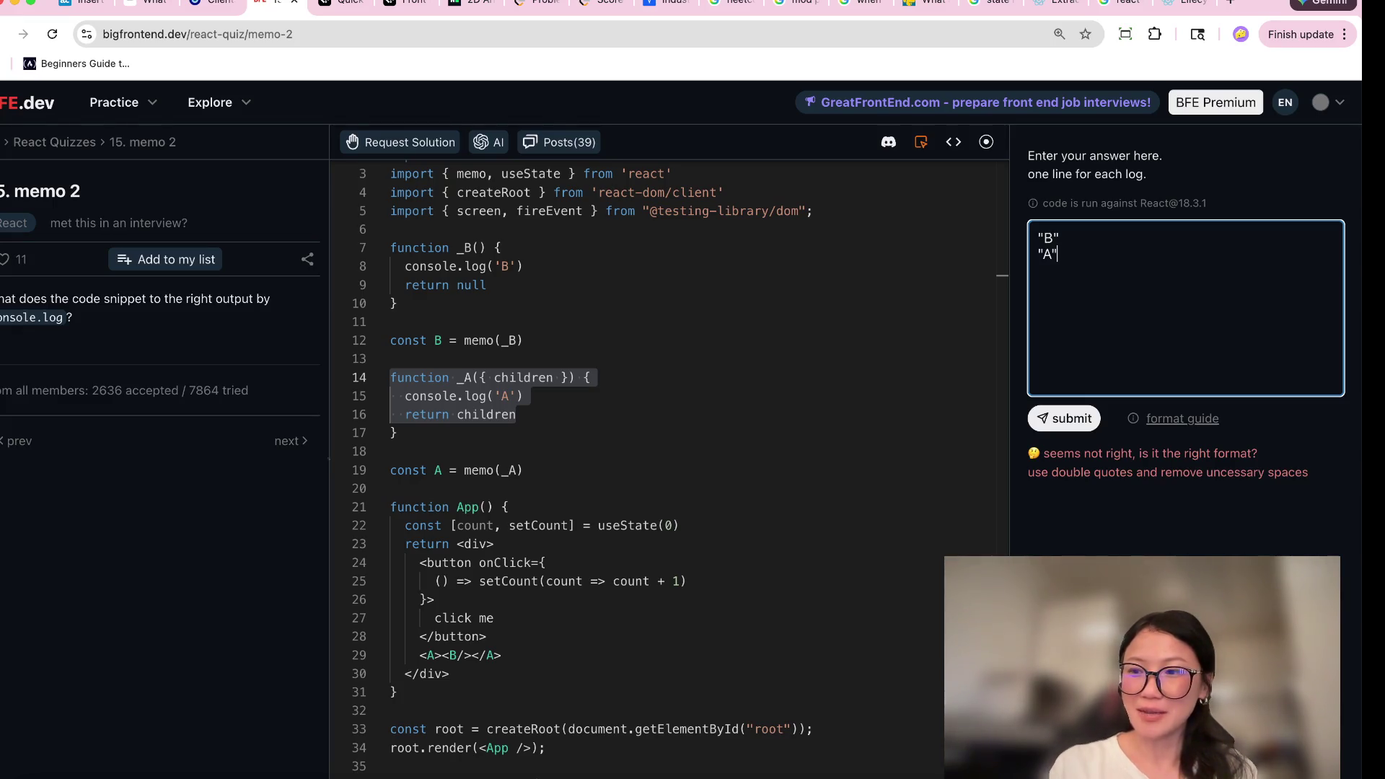
Inspect _A's signature and console.log('A'), and zoom the page to 125%.
drag(390, 378, 591, 368)
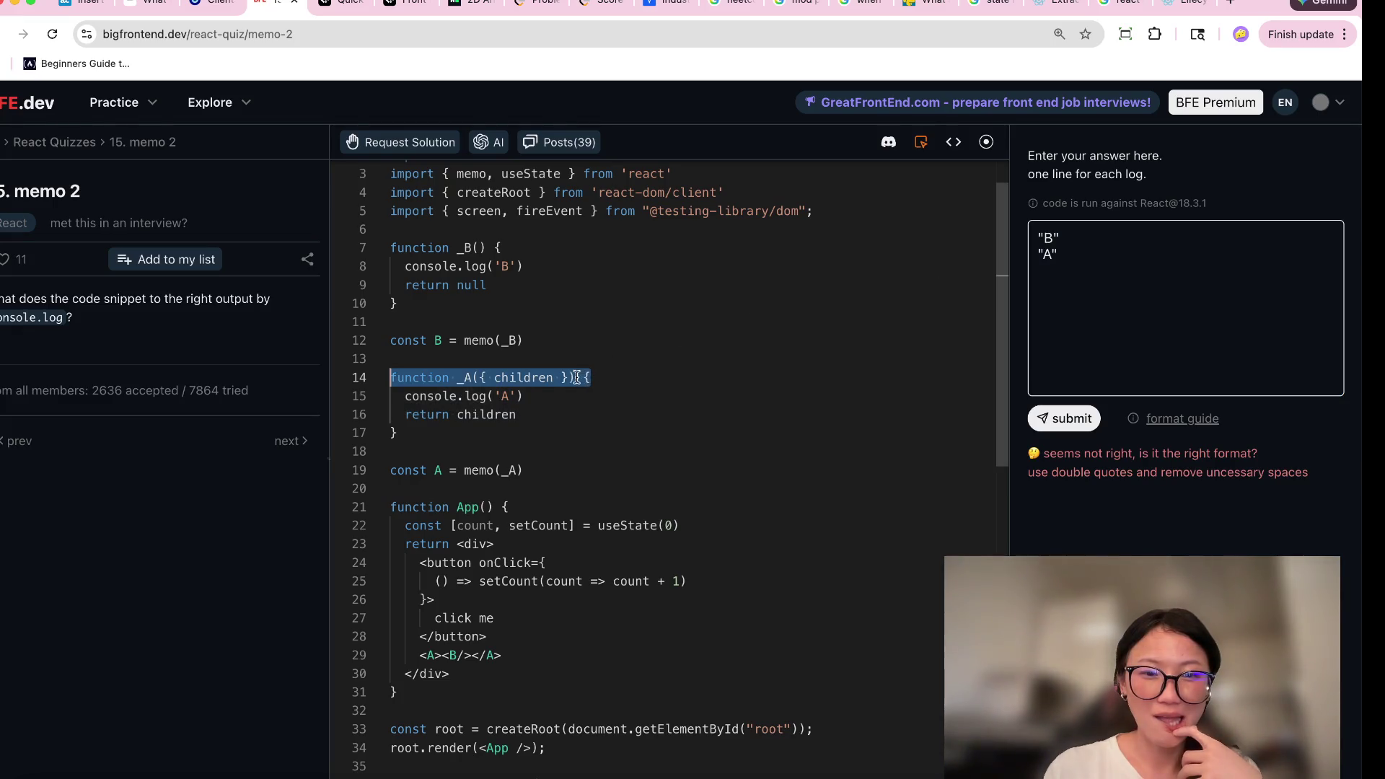
click(532, 396)
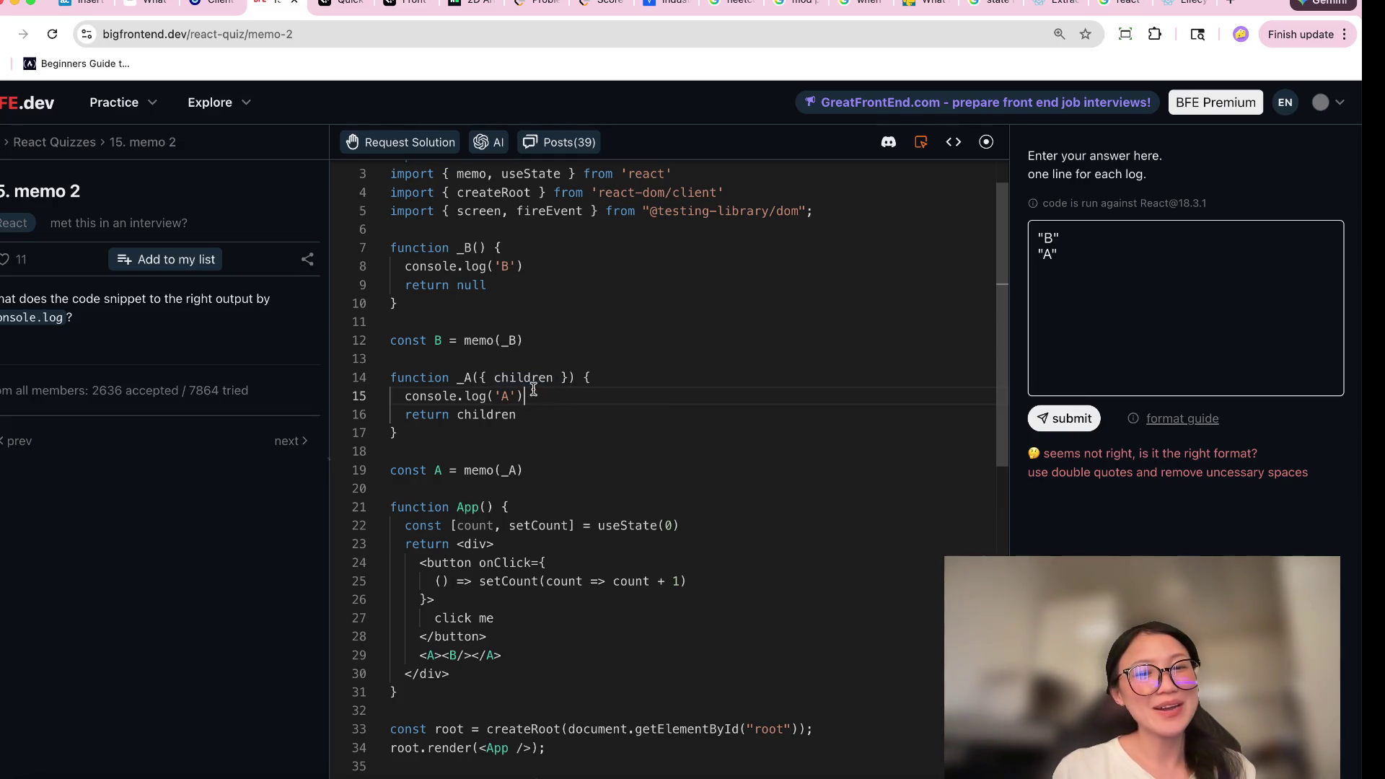
drag(528, 394, 397, 398)
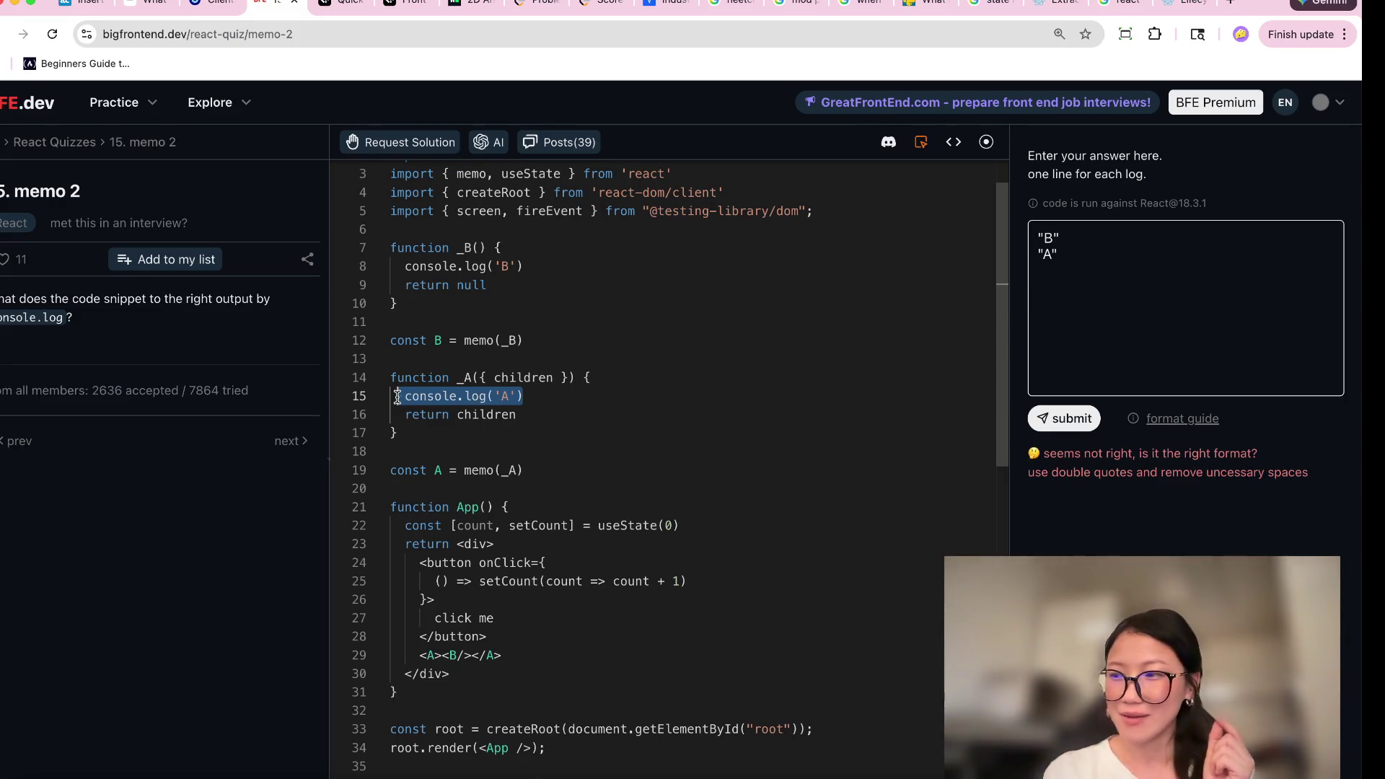
key(BackSpace)
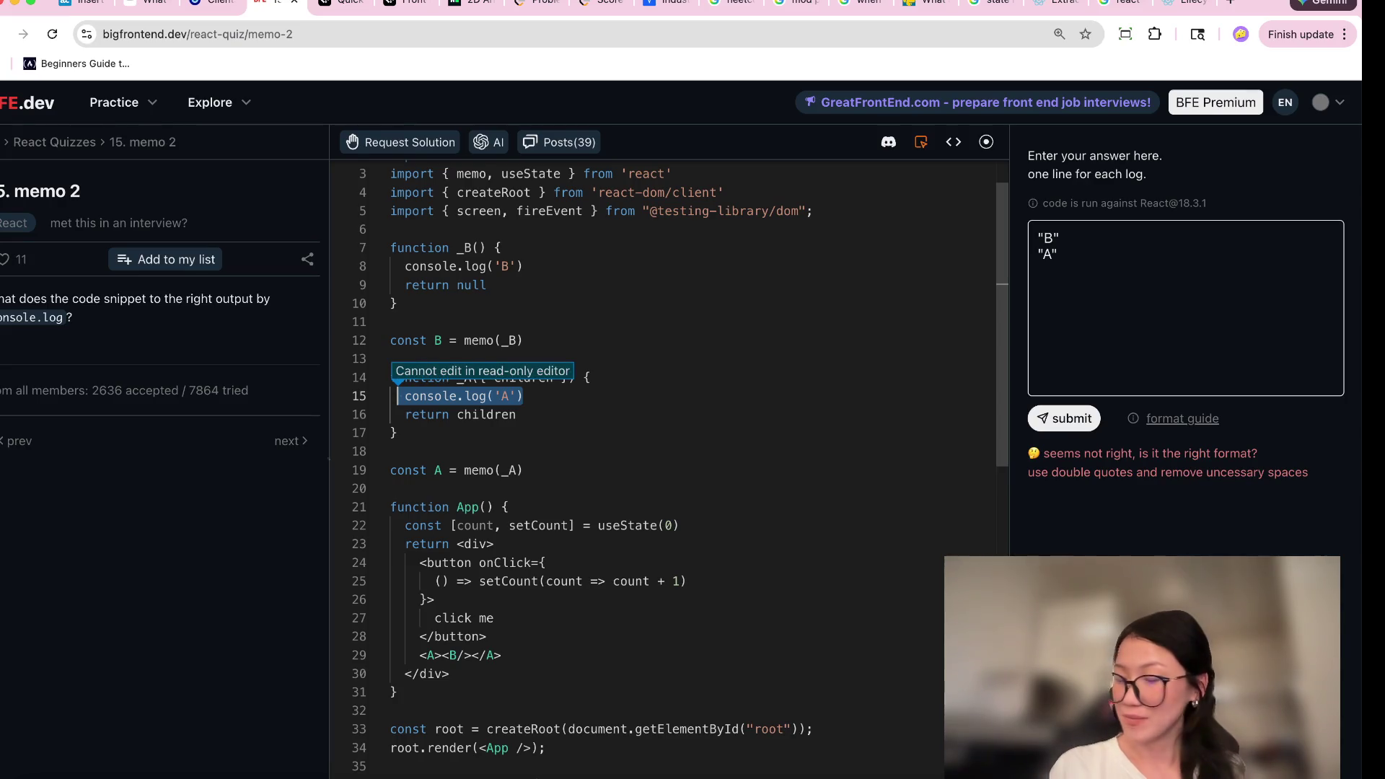
click(494, 446)
key(super+equal)
click(585, 439)
Review console.log('A'), children, <A><B/> and the setCount updater in the code.
drag(586, 439, 462, 439)
click(563, 465)
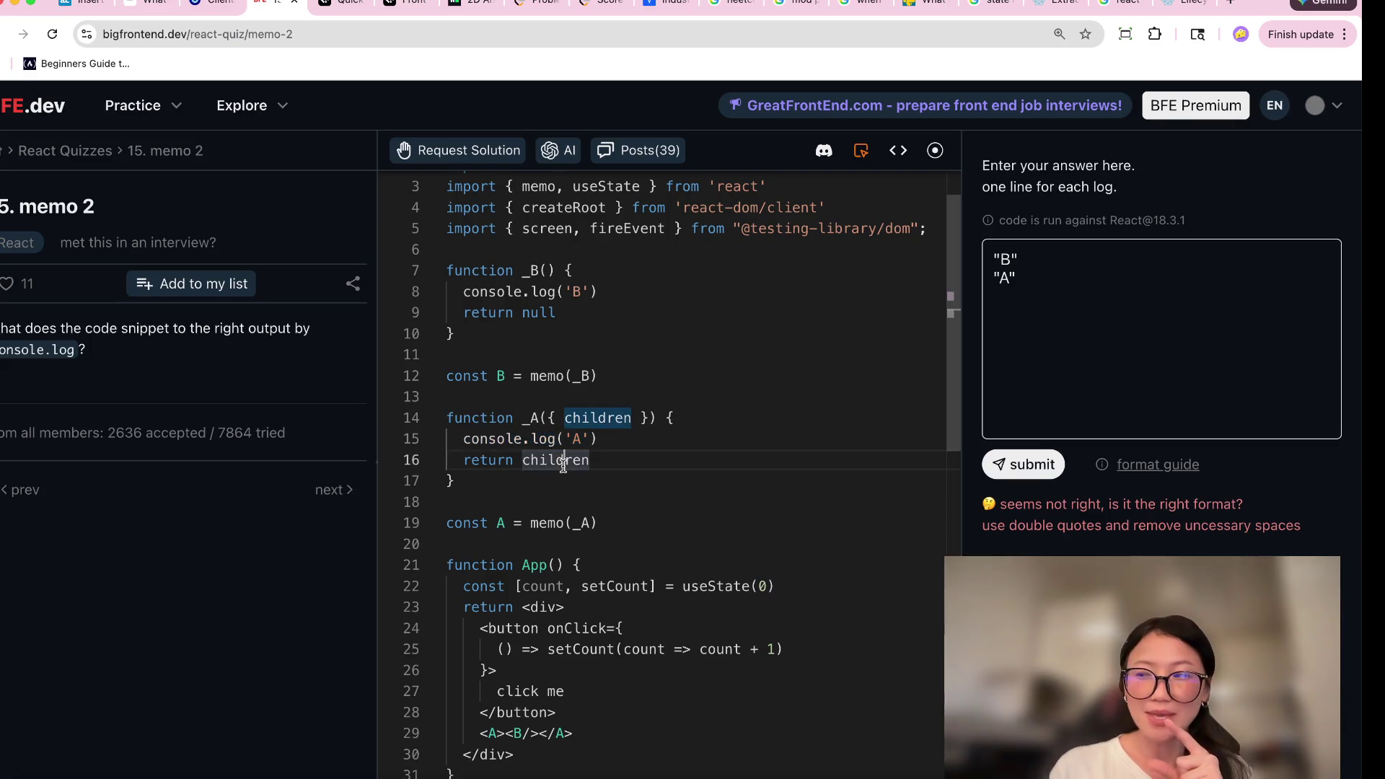
click(503, 733)
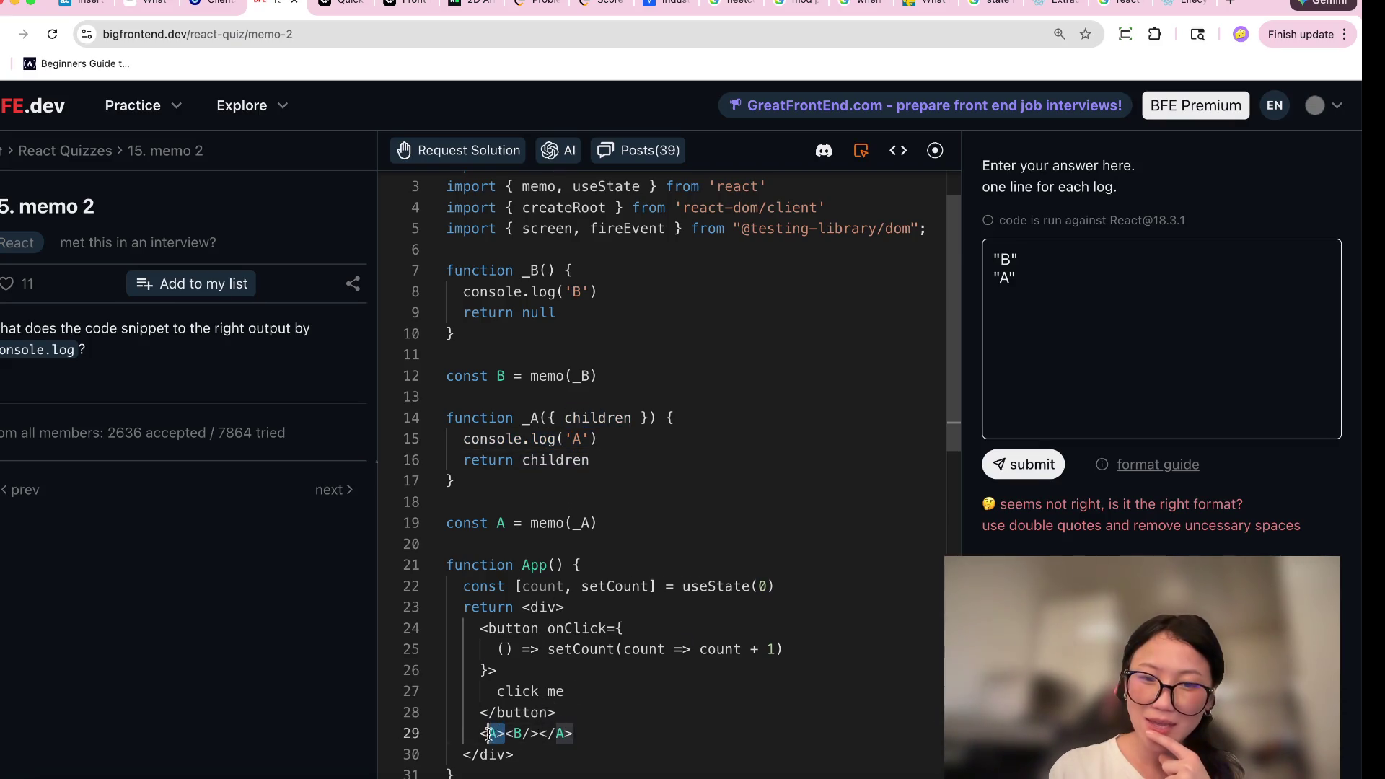
click(536, 733)
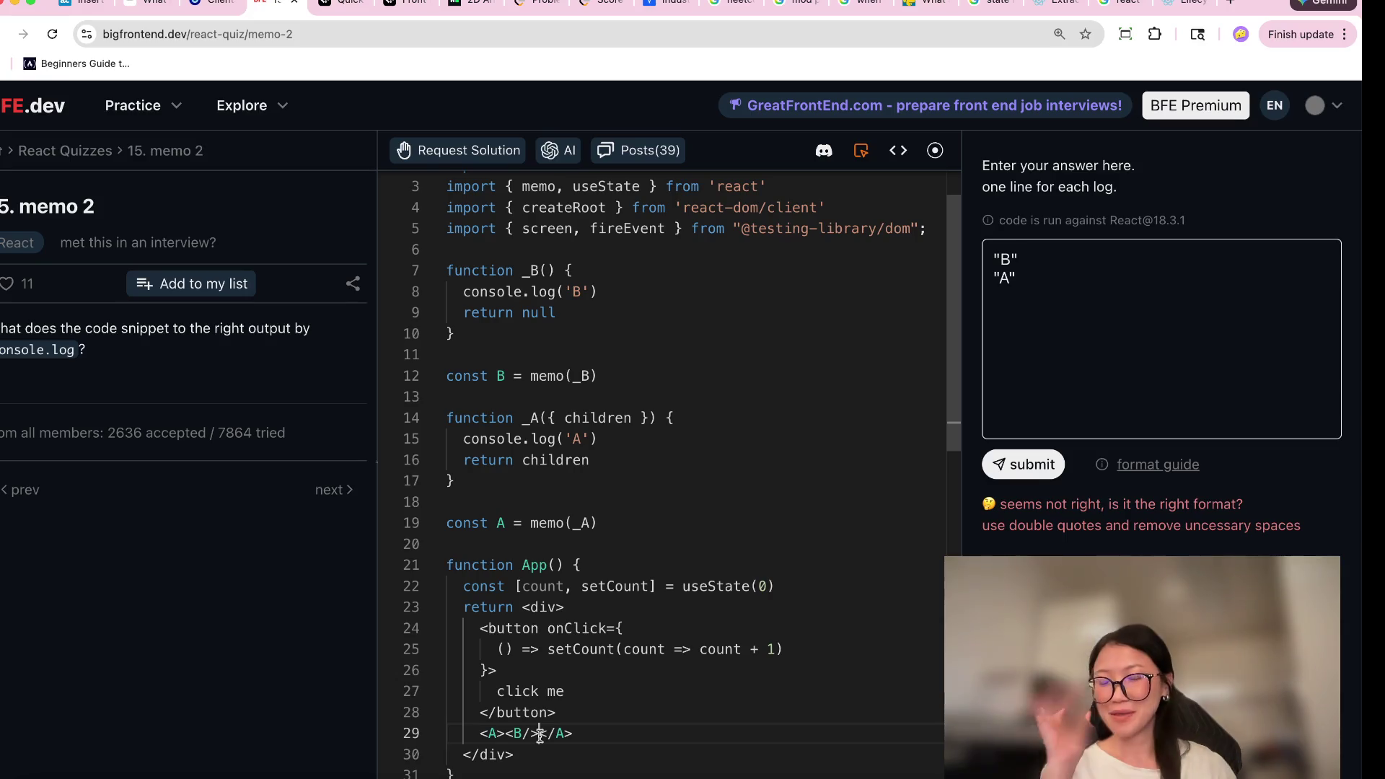
click(691, 650)
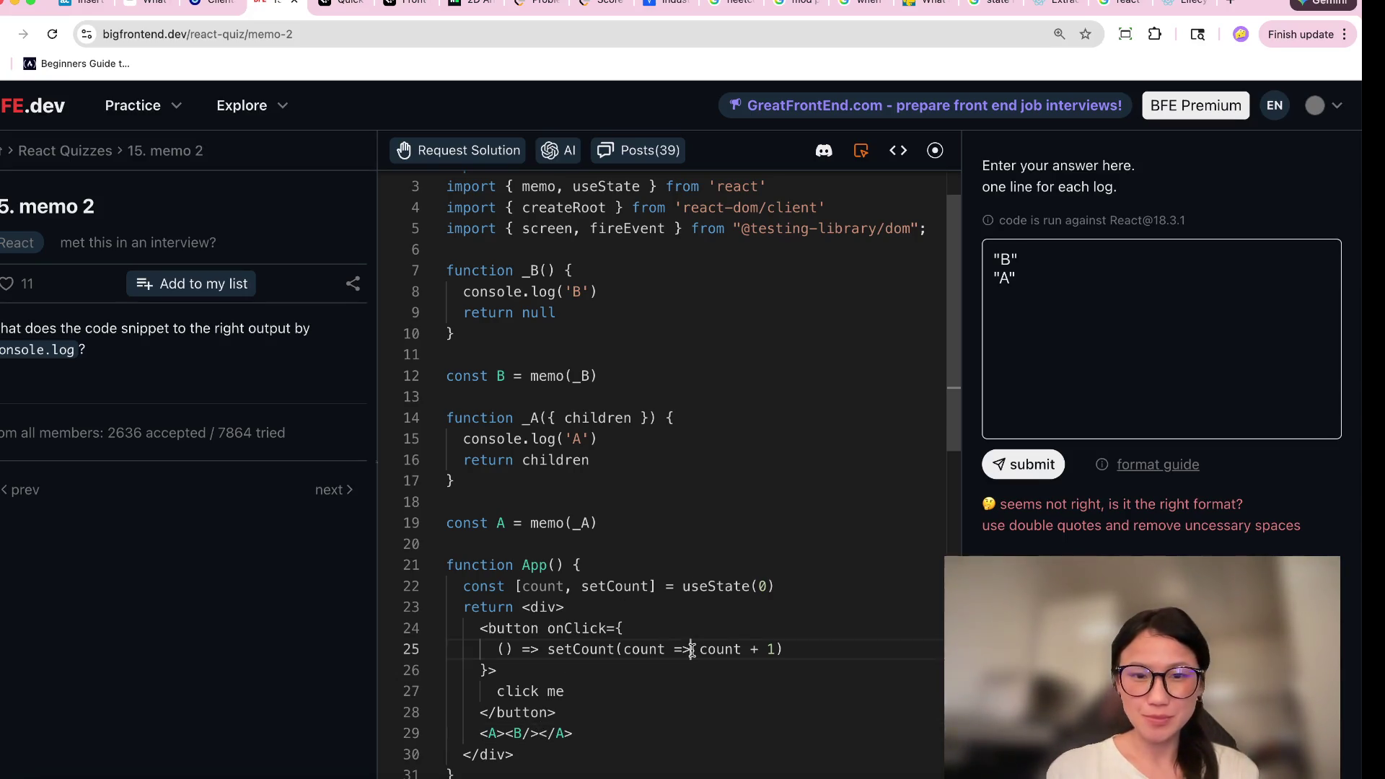
scroll(692, 650, up, 1)
scroll(692, 649, down, 1)
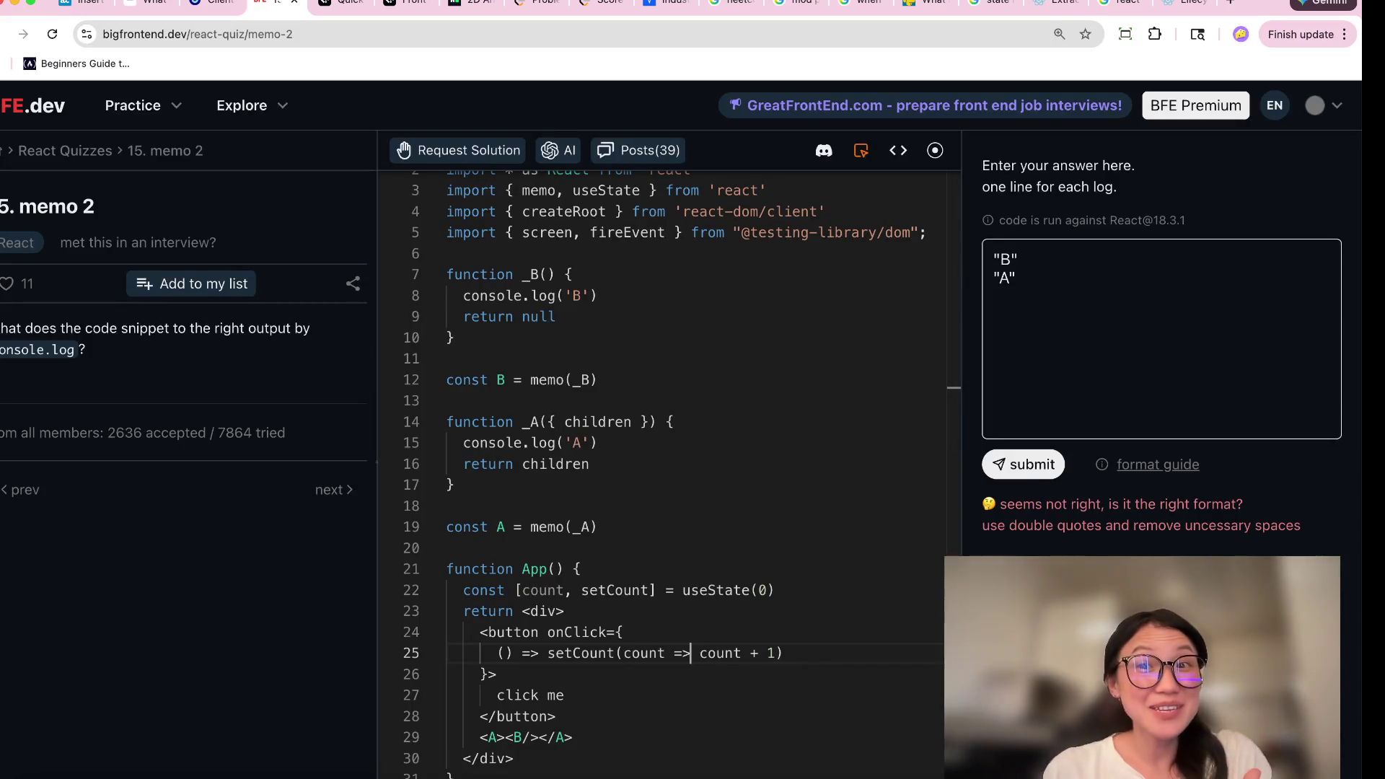
Resubmit the "B", "A" answer three times, then select the whole answer.
click(1023, 453)
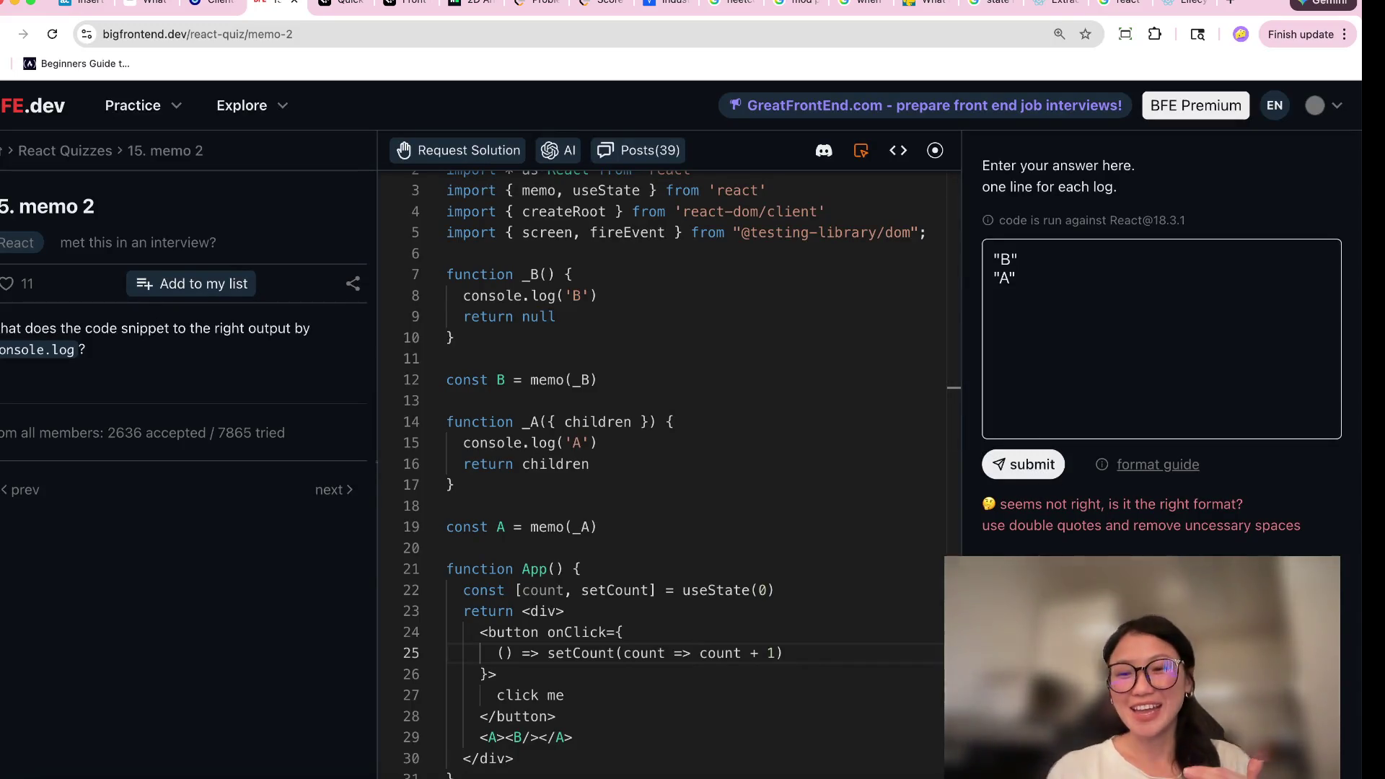
click(1024, 454)
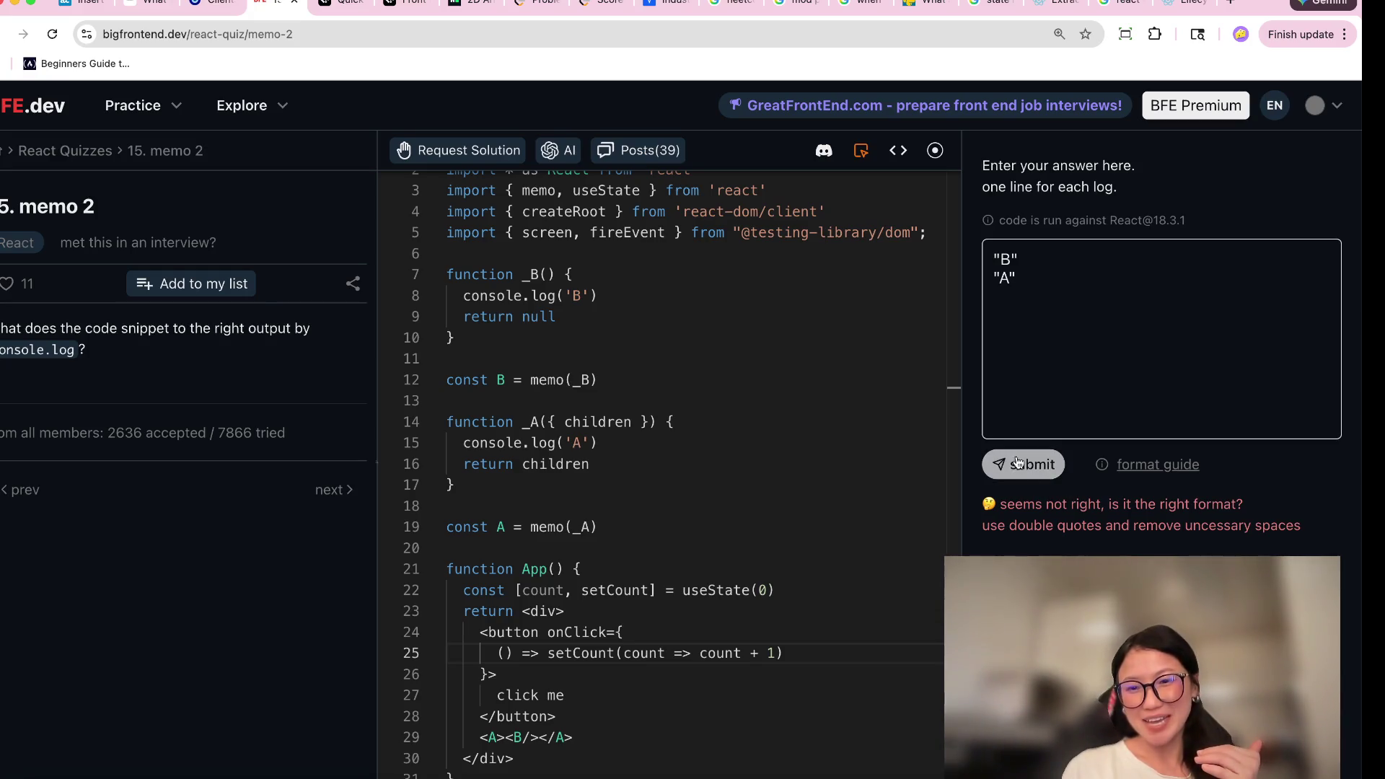
click(1018, 469)
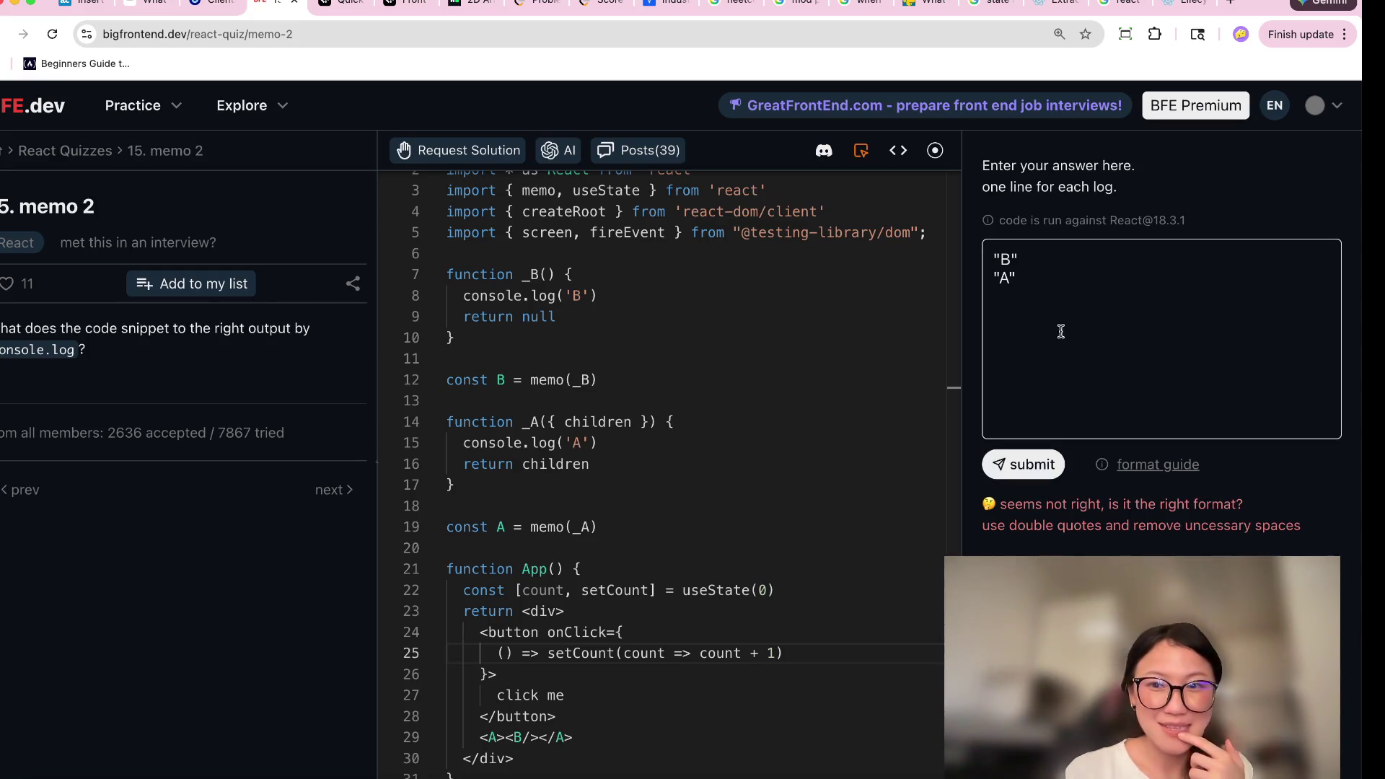
click(1054, 289)
key(ctrl+a)
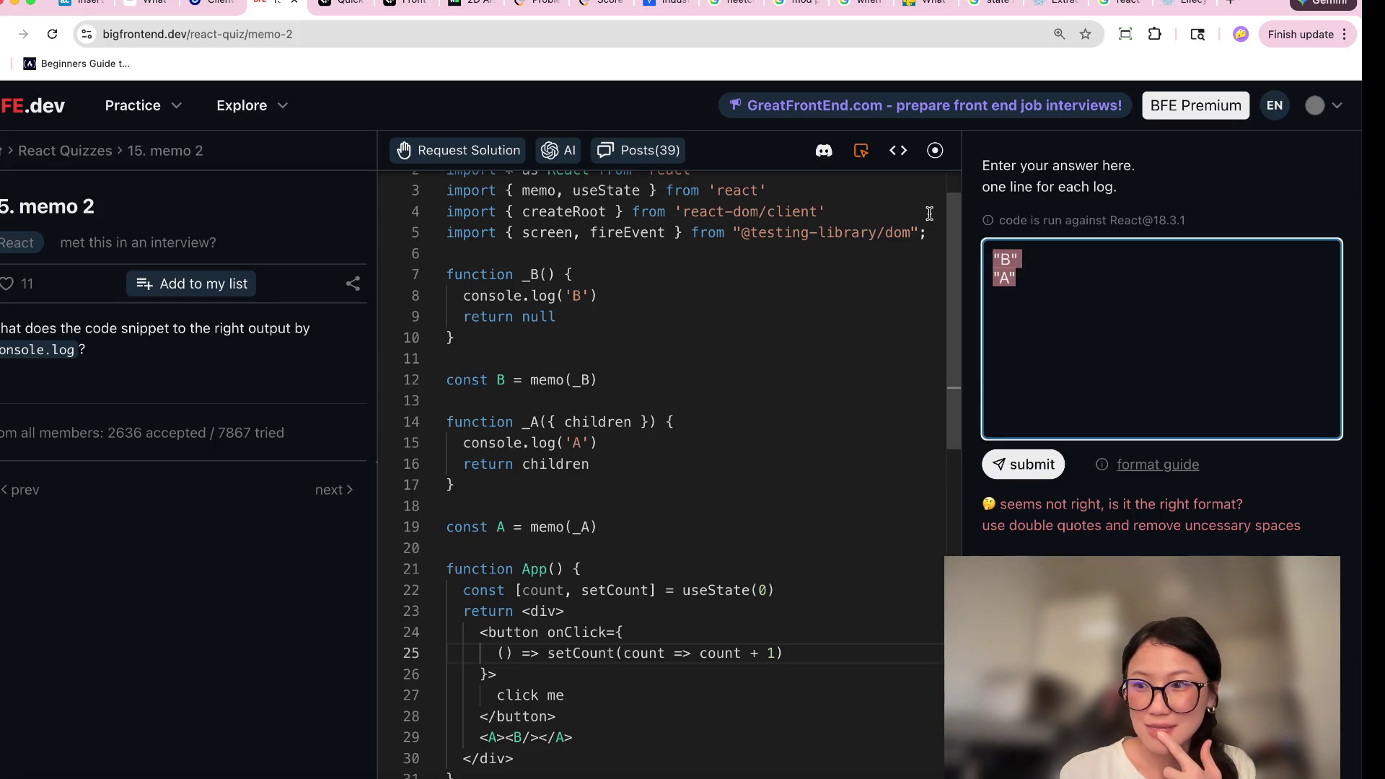
Replace the answer with "A", "B", "B" on three lines and submit it twice.
key(BackSpace)
text("A)
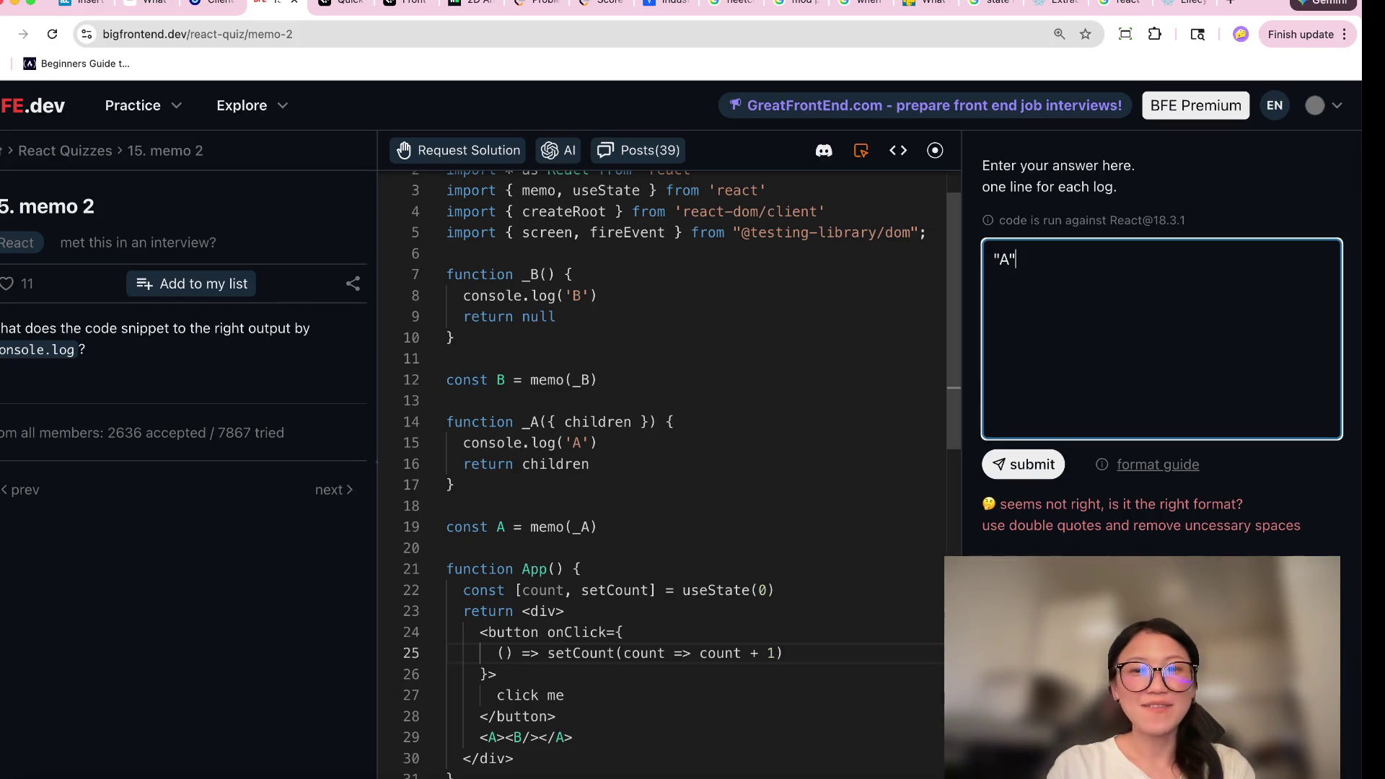
text(" "B" ")
text(B")
click(1025, 466)
click(1028, 469)
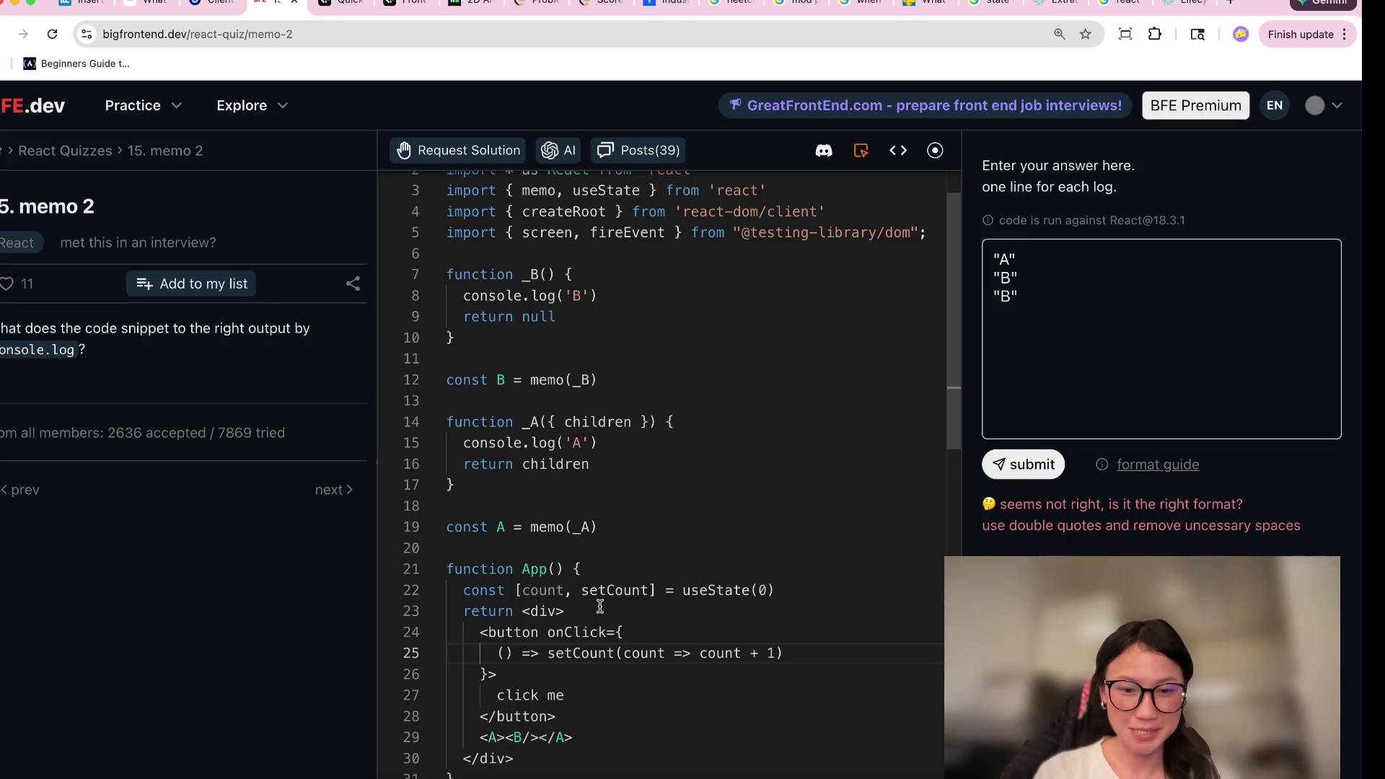
Inspect A's memo(_A) line and console.log('A') body, then open Posts(39).
scroll(600, 606, down, 2)
double_click(495, 677)
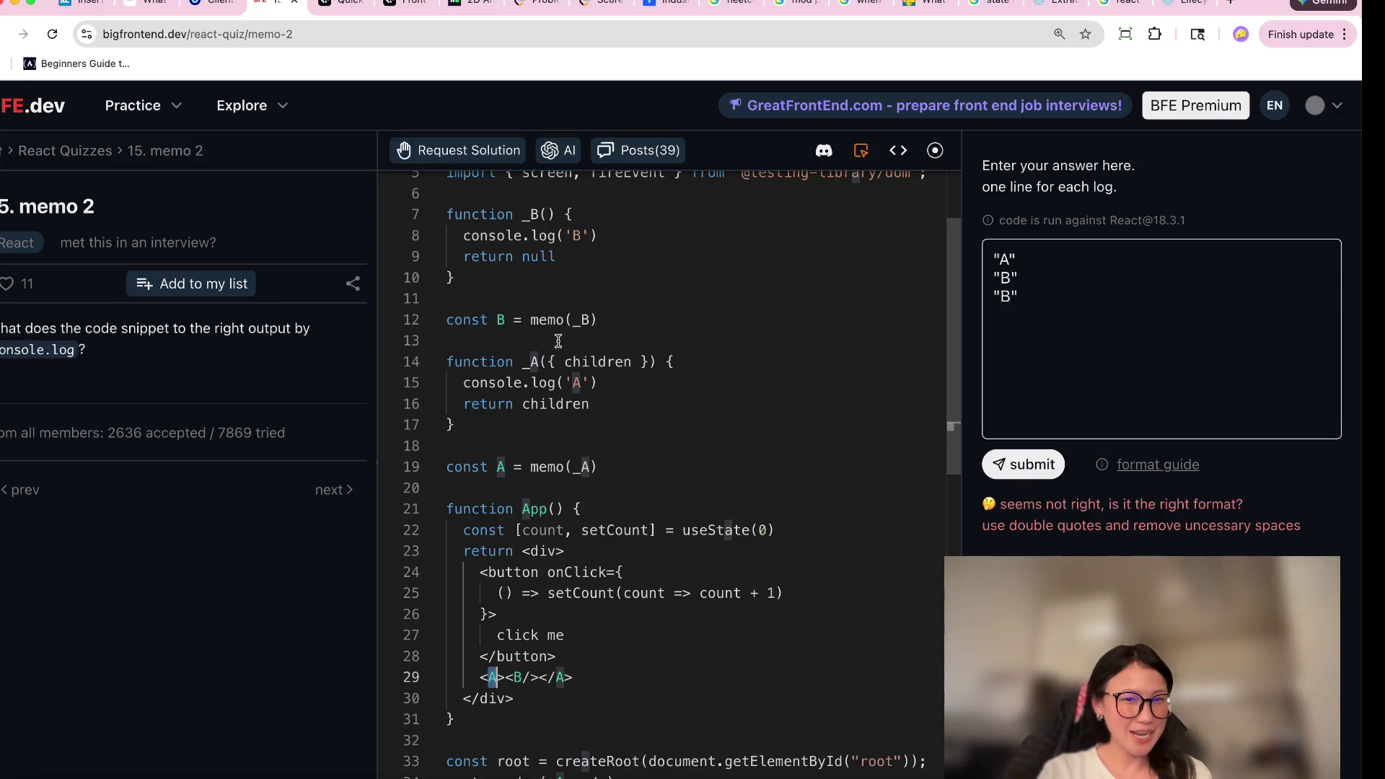
click(503, 468)
drag(539, 467, 599, 467)
mouse_move(449, 360)
mouse_down()
mouse_move(636, 364)
mouse_move(453, 384)
mouse_up()
mouse_move(611, 404)
mouse_down()
mouse_move(451, 402)
mouse_move(453, 384)
mouse_up()
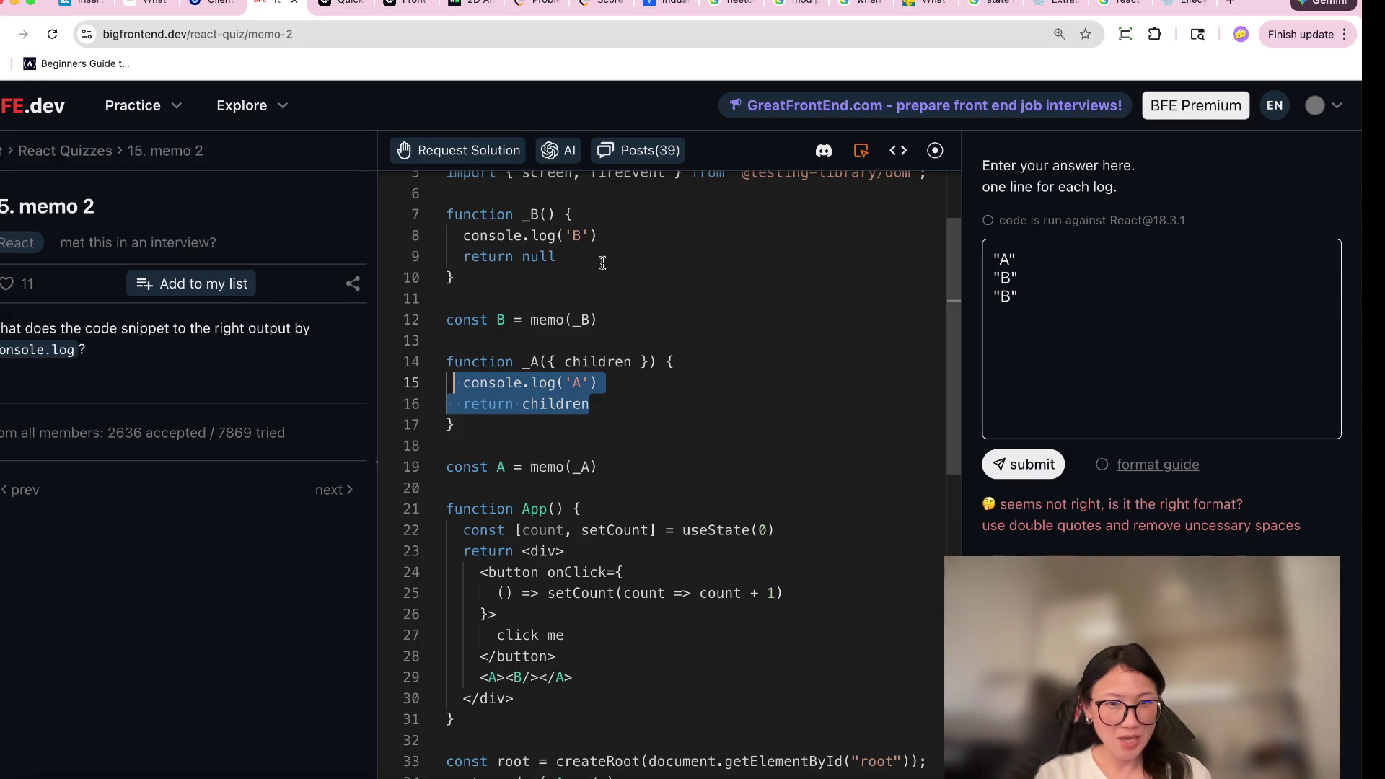
scroll(602, 265, up, 1)
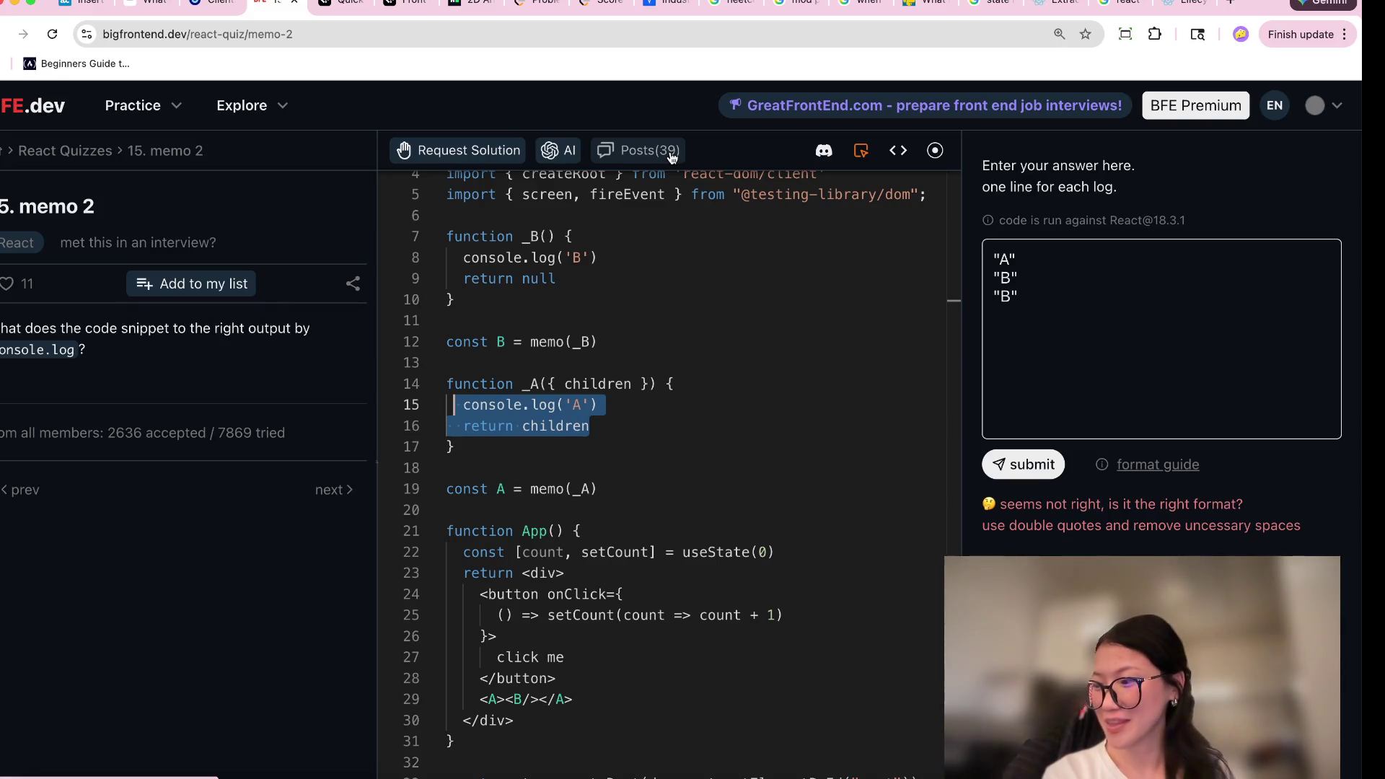
click(671, 154)
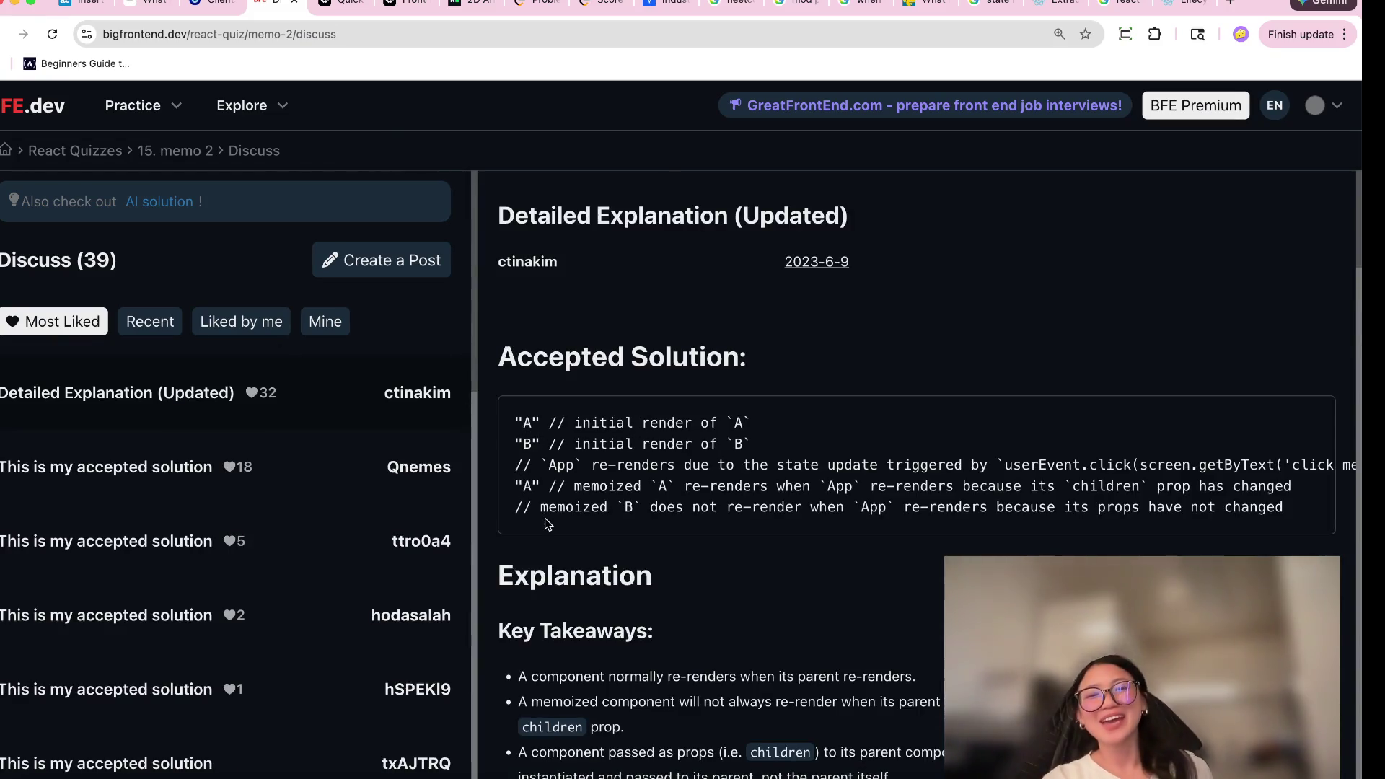
drag(583, 468, 577, 467)
scroll(578, 468, down, 1)
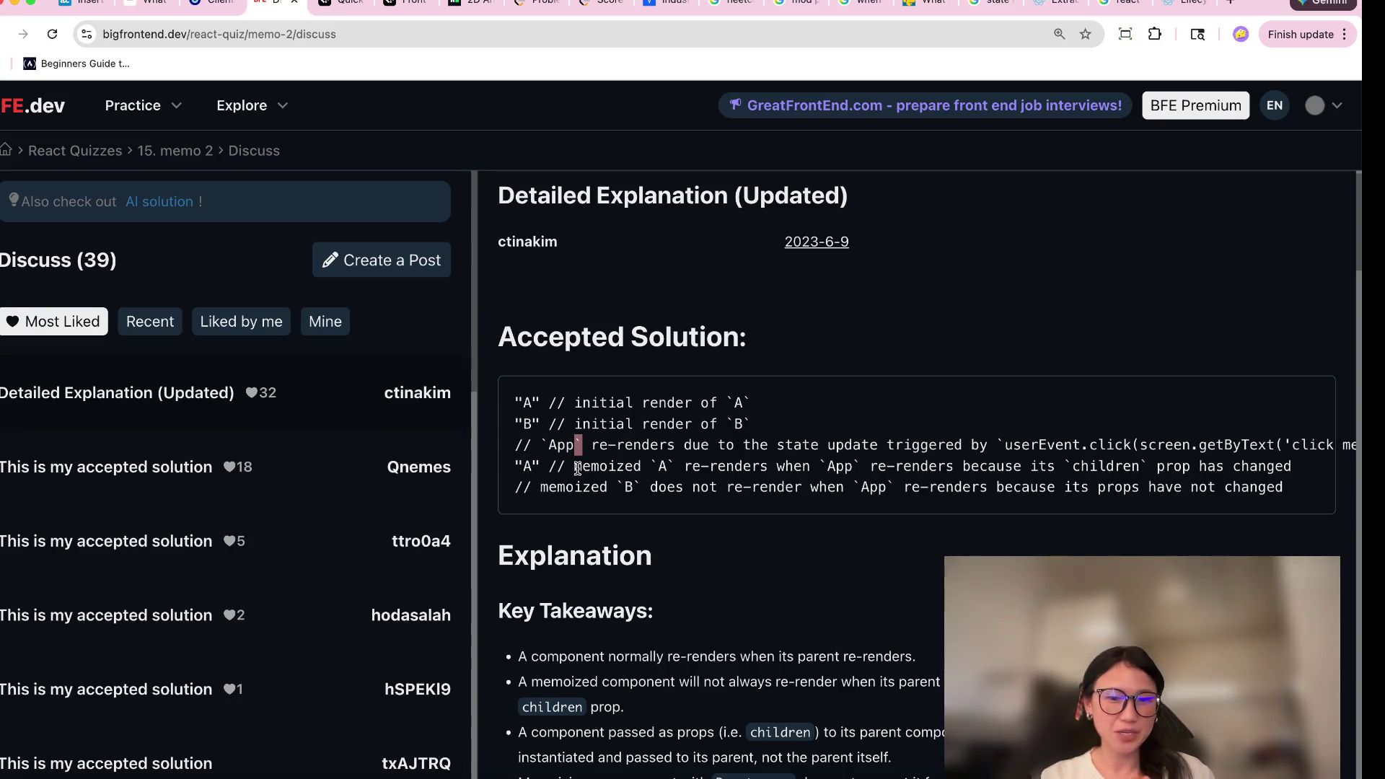
scroll(577, 469, down, 3)
drag(619, 533, 897, 535)
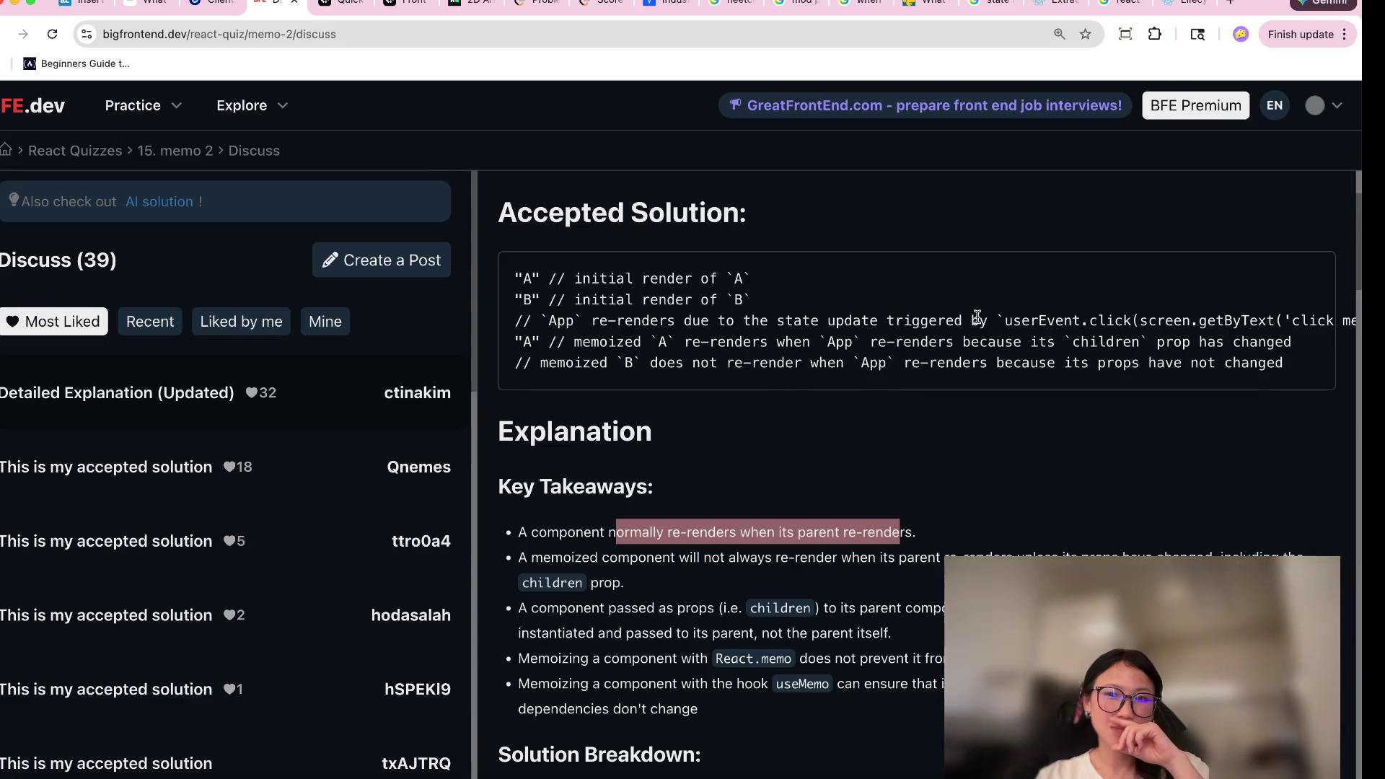
scroll(978, 318, right, 1)
mouse_move(1288, 321)
mouse_down()
mouse_move(972, 324)
mouse_move(1012, 324)
mouse_up()
scroll(1010, 324, left, 1)
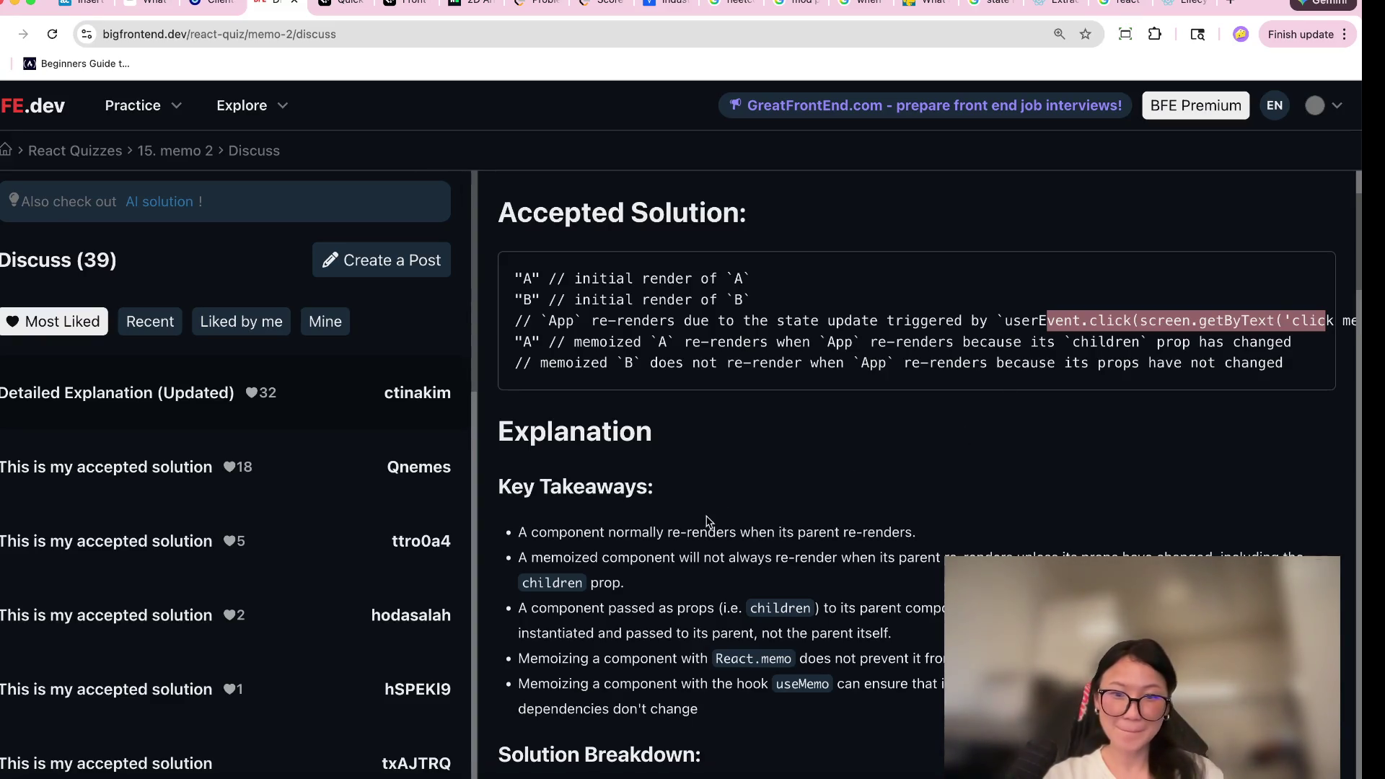
click(641, 561)
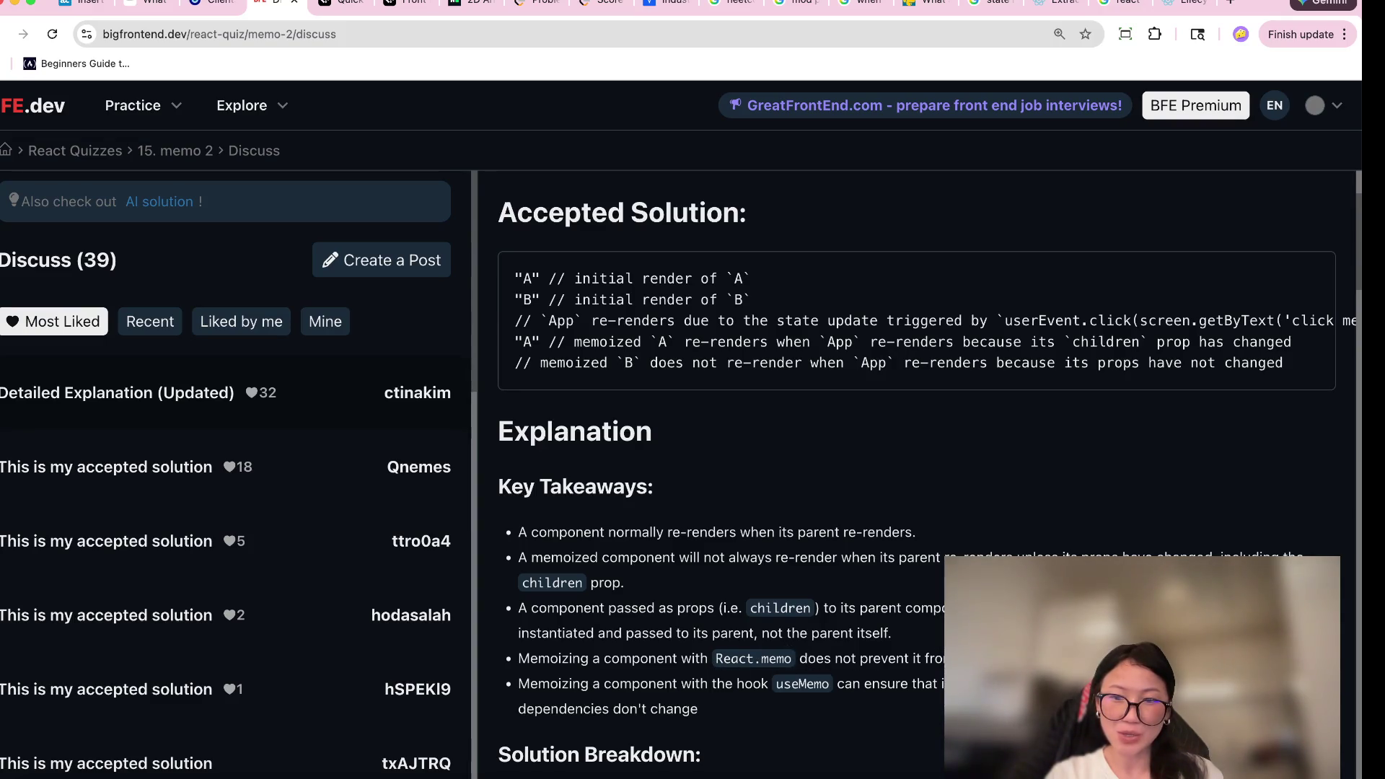
scroll(671, 743, down, 3)
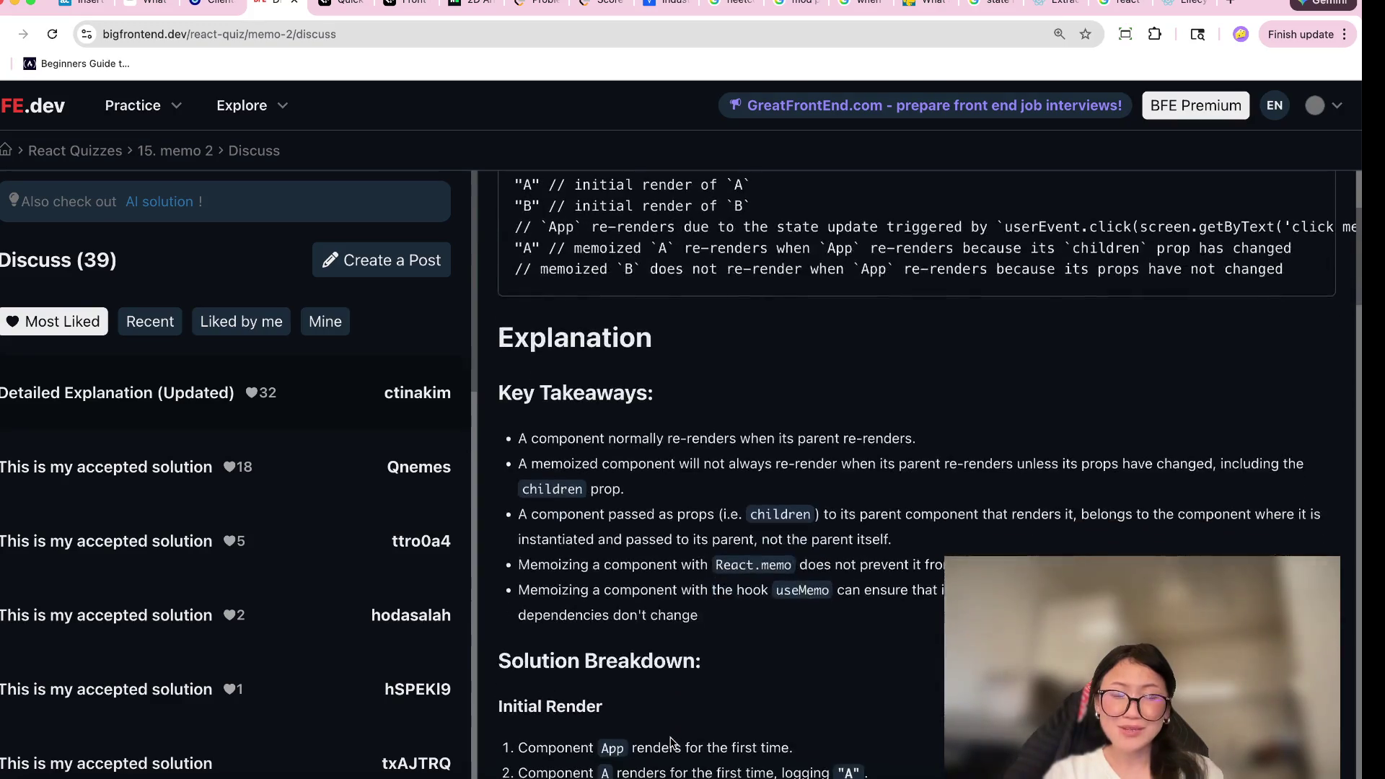
Scroll through the Solution Breakdown and go back via the '15. memo 2' breadcrumb.
scroll(670, 743, down, 4)
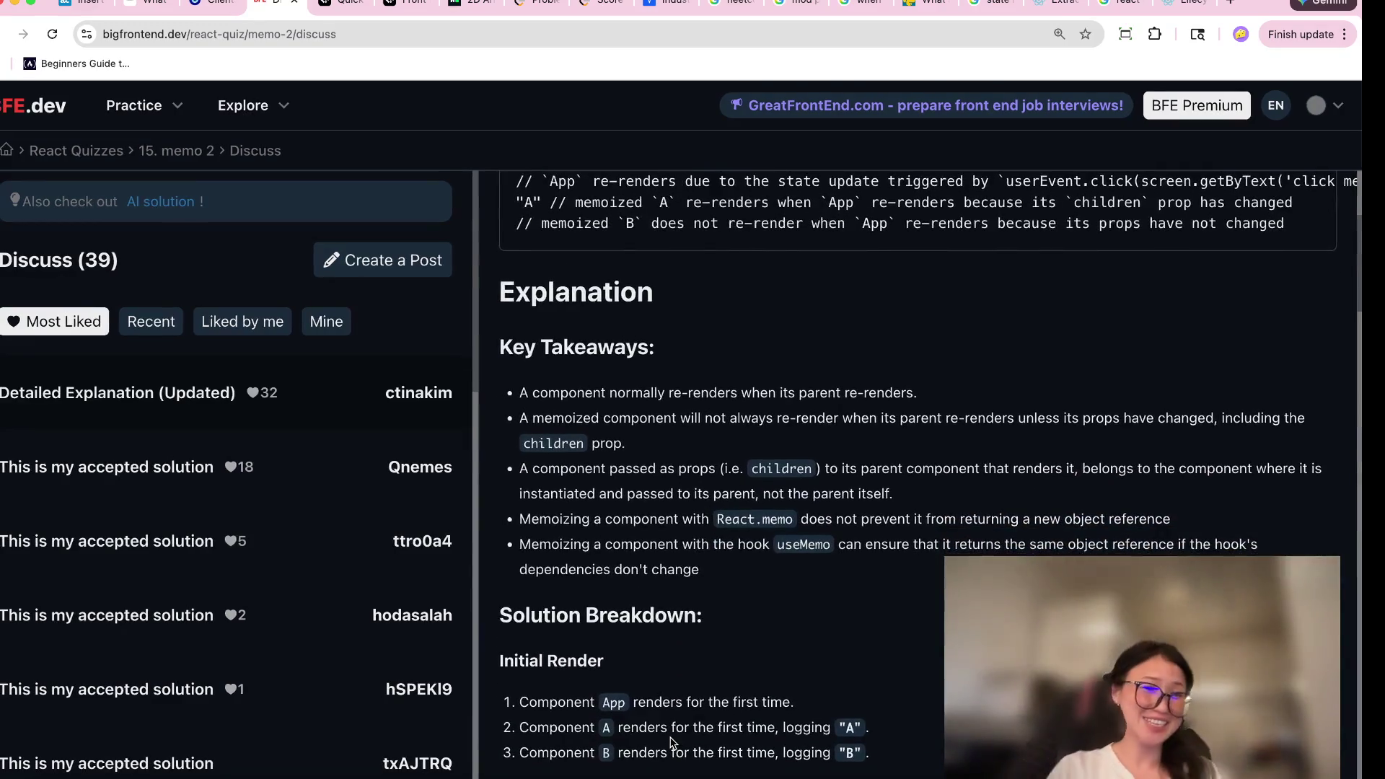
scroll(671, 743, down, 5)
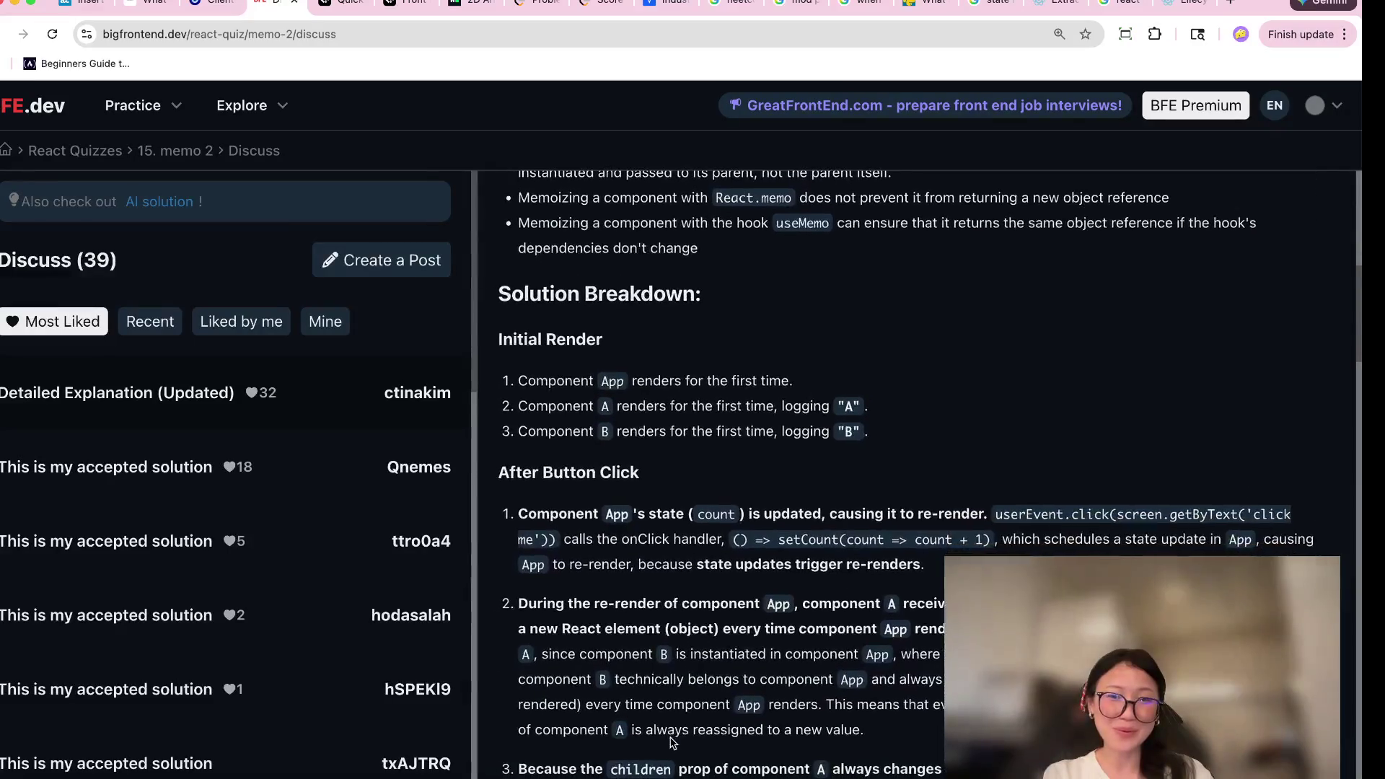
scroll(789, 398, down, 5)
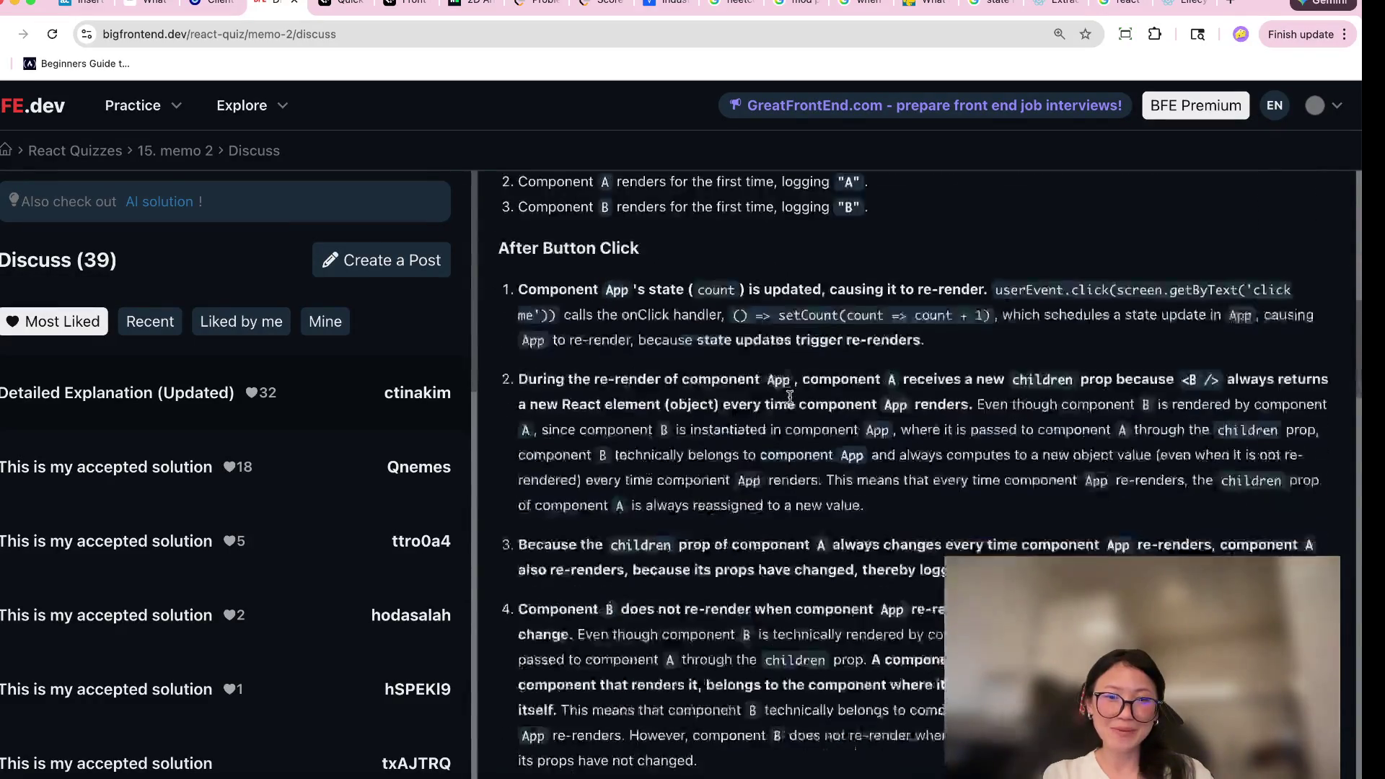
scroll(790, 397, down, 5)
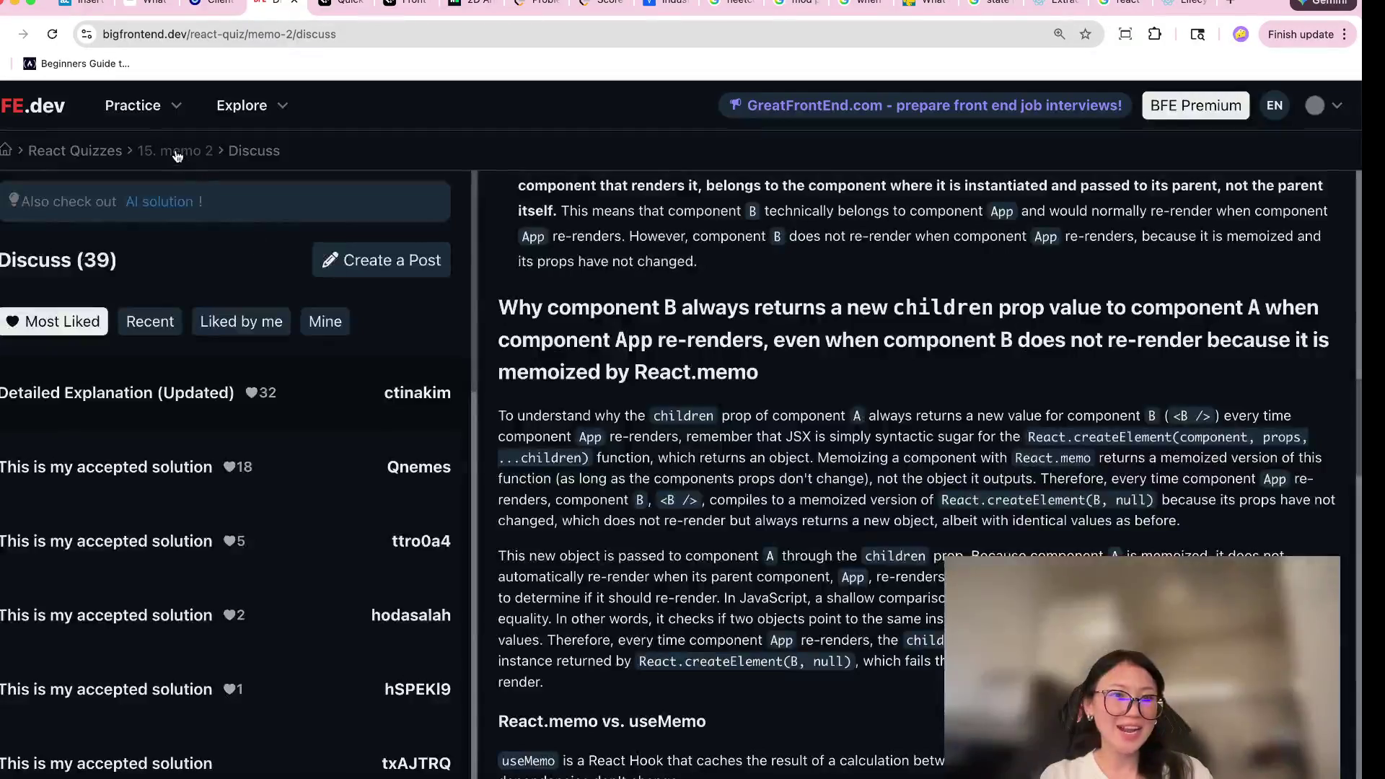
click(176, 149)
scroll(659, 649, down, 5)
scroll(659, 652, up, 2)
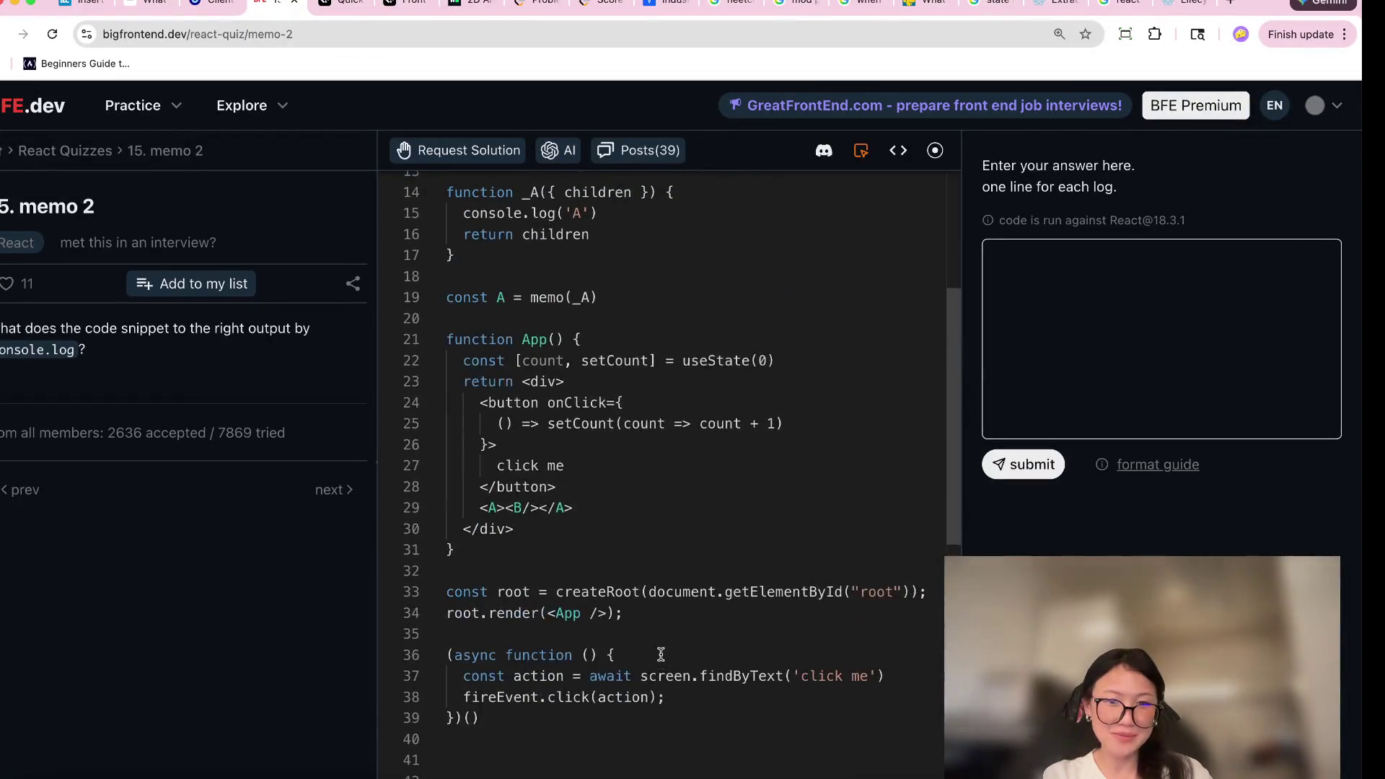
drag(480, 614, 707, 611)
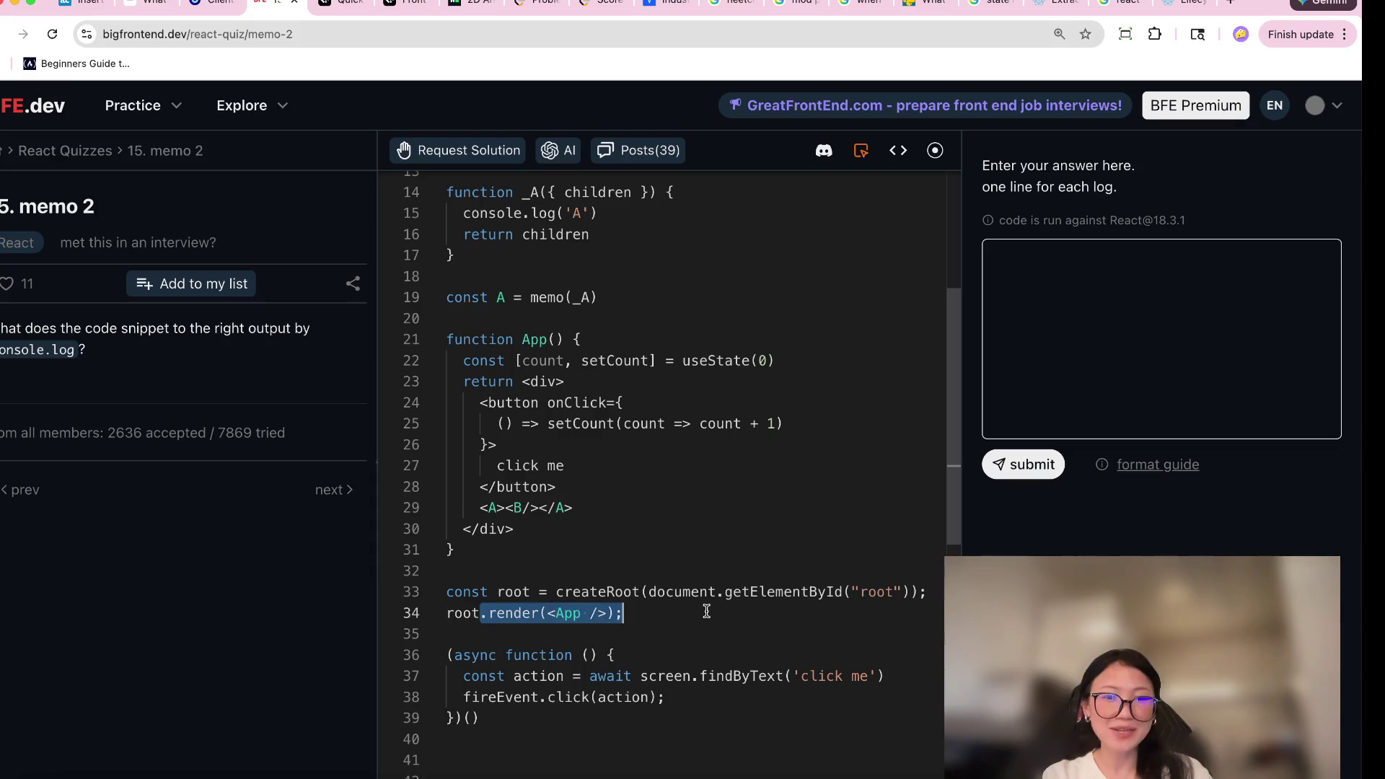
scroll(705, 610, up, 2)
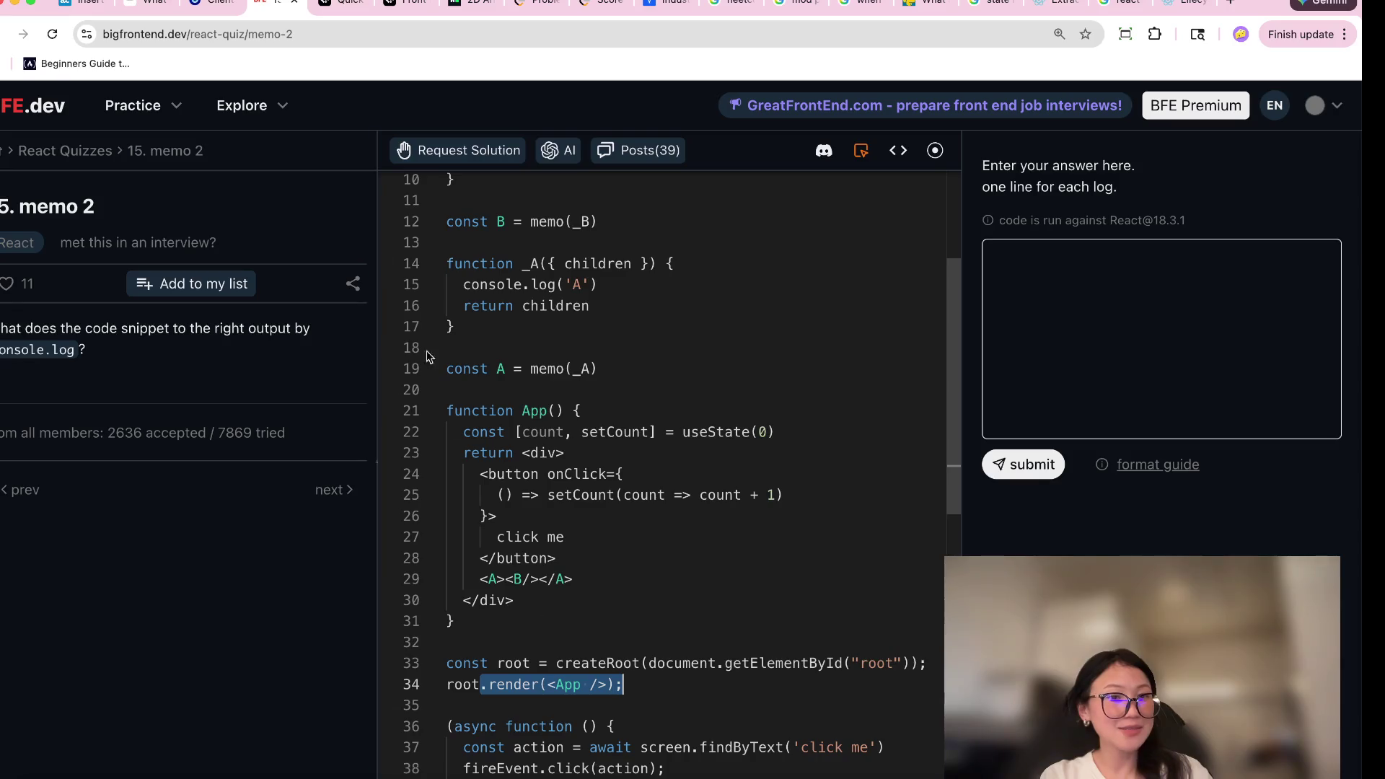
click(641, 150)
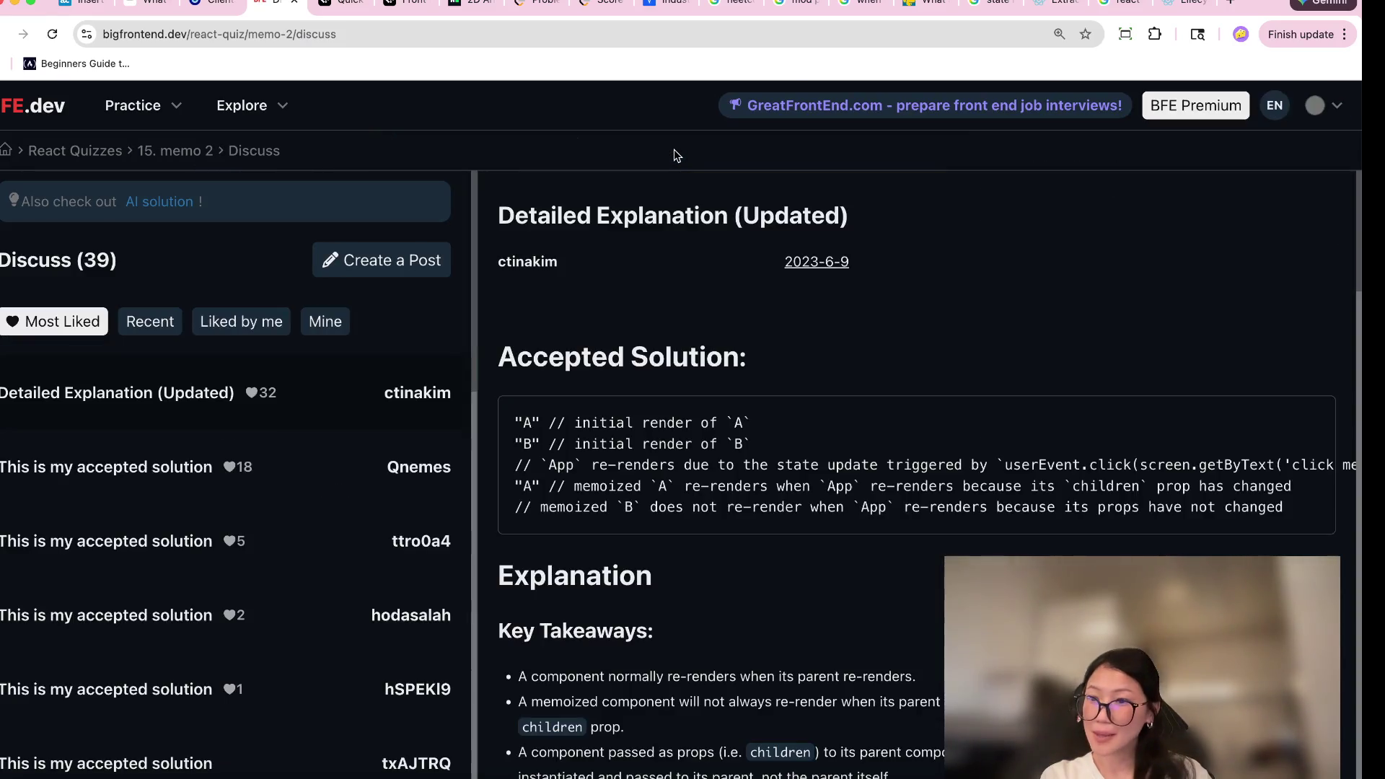
scroll(727, 492, down, 1)
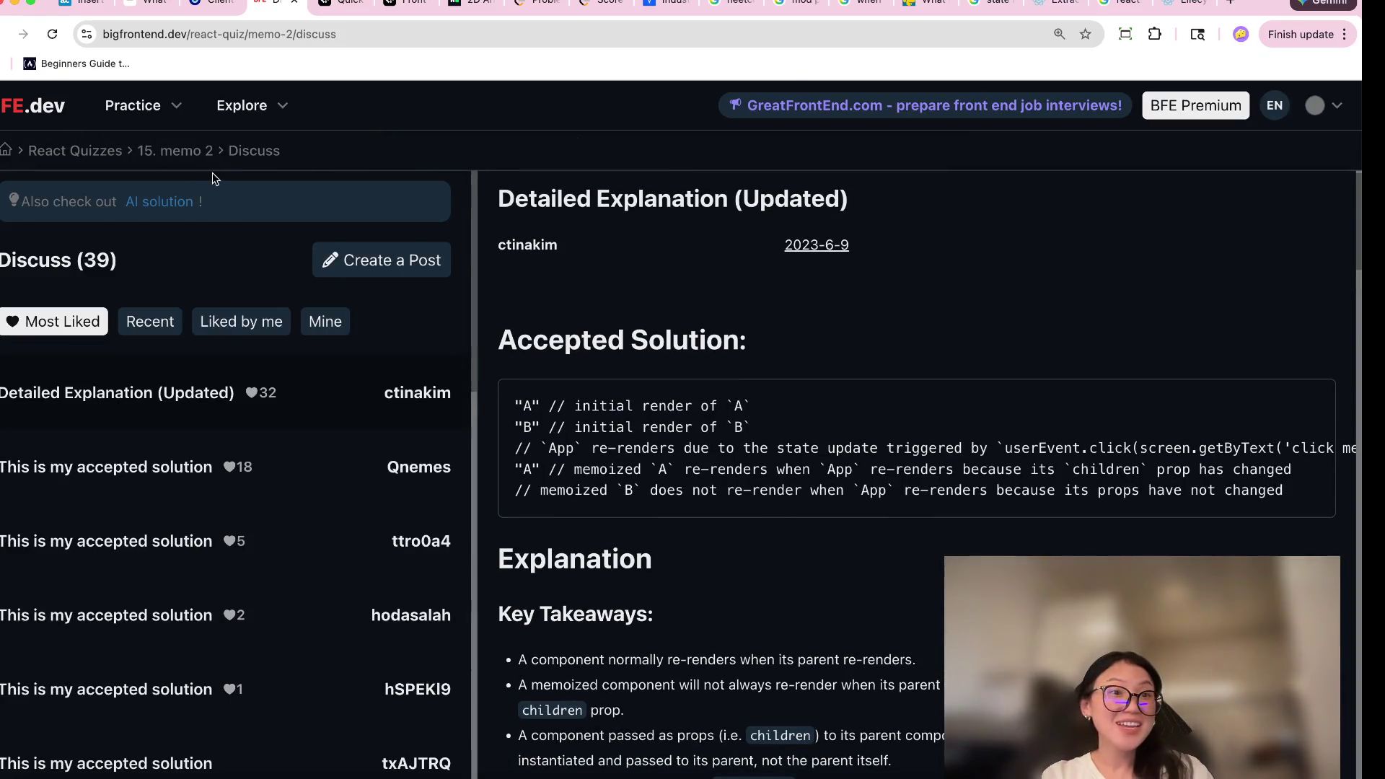
click(180, 150)
scroll(757, 487, down, 3)
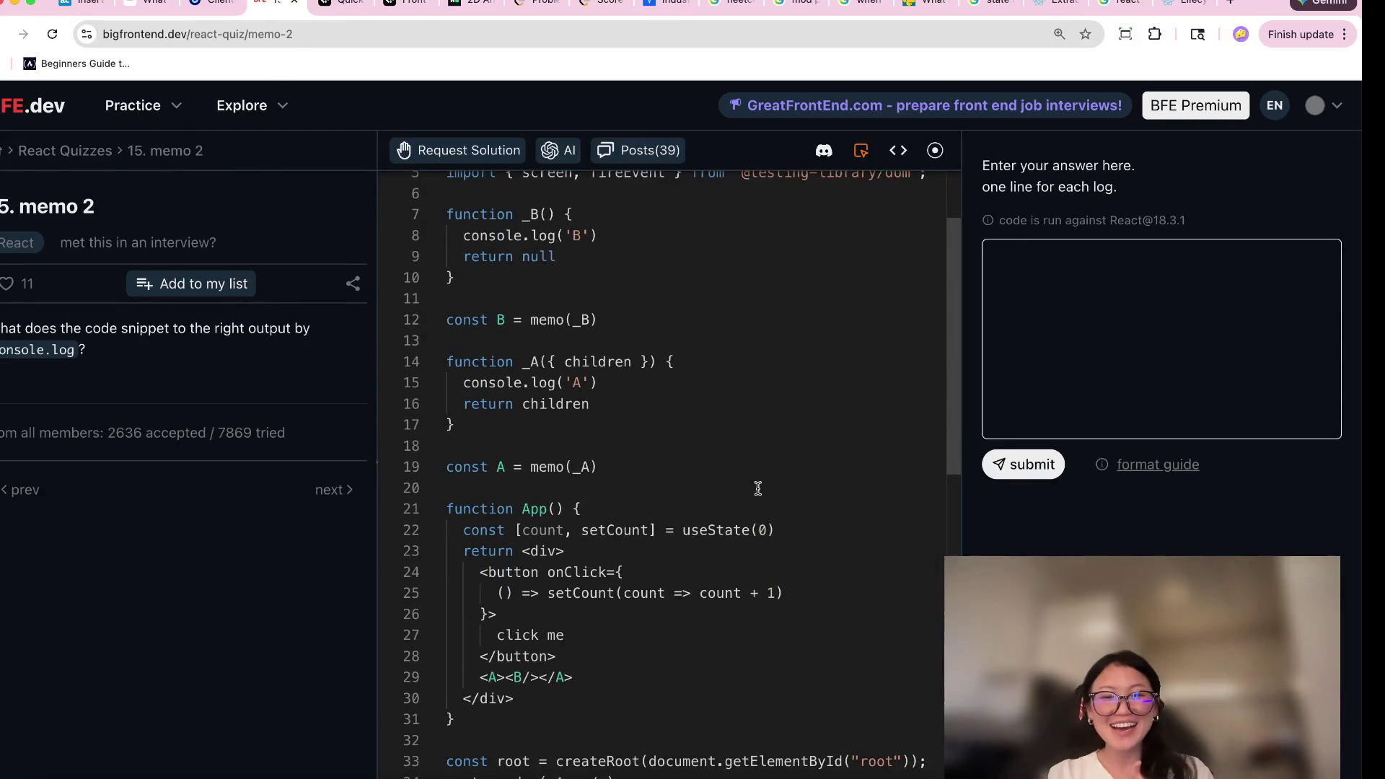
mouse_move(565, 635)
mouse_down()
mouse_move(447, 593)
mouse_move(443, 570)
mouse_up()
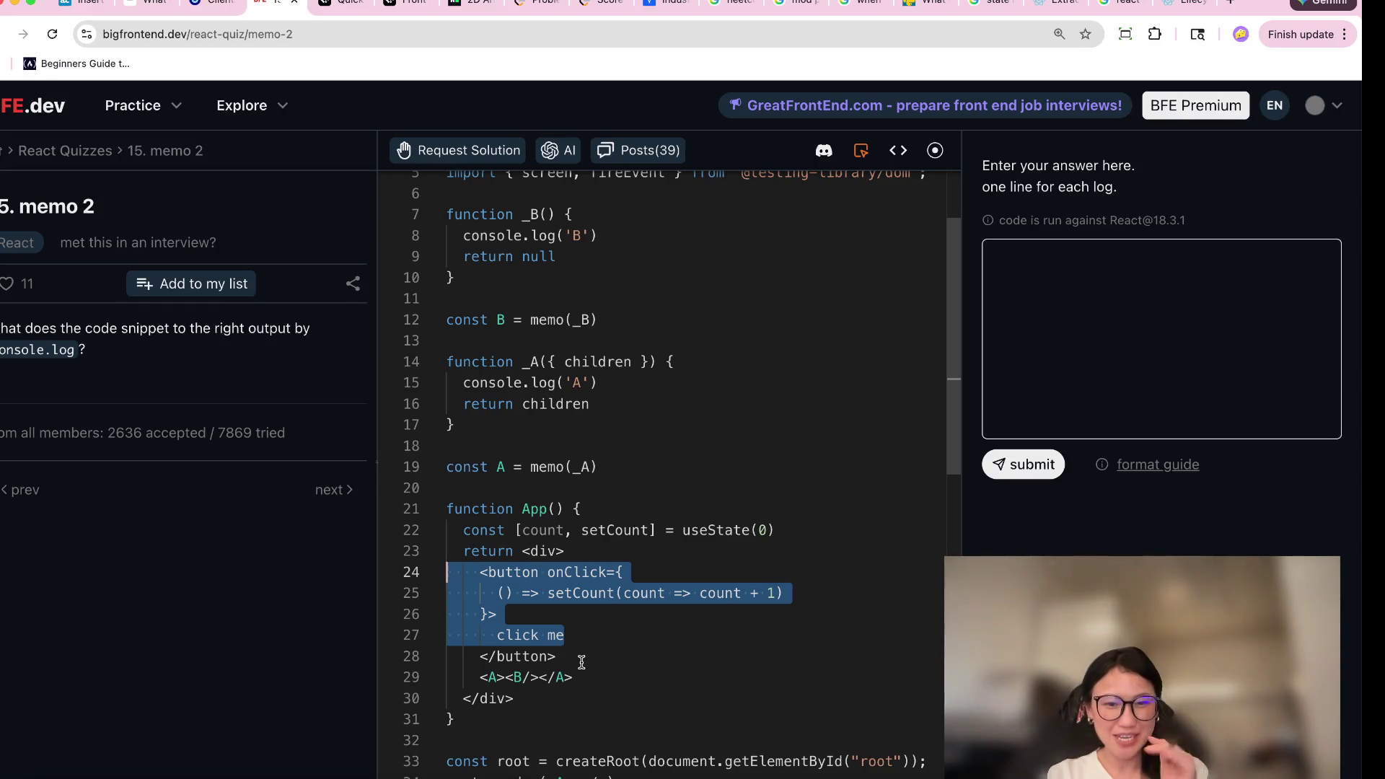
drag(479, 530, 788, 524)
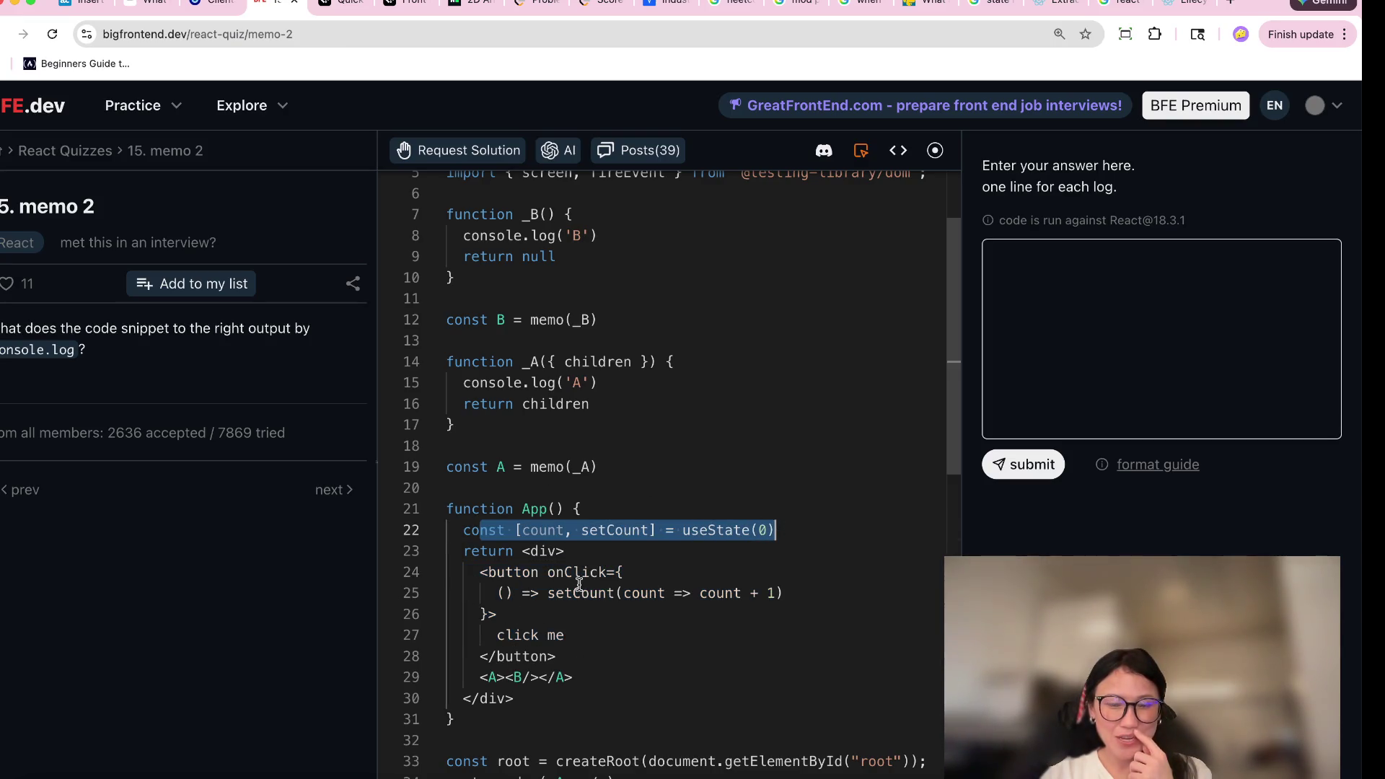
click(625, 572)
drag(586, 650, 456, 581)
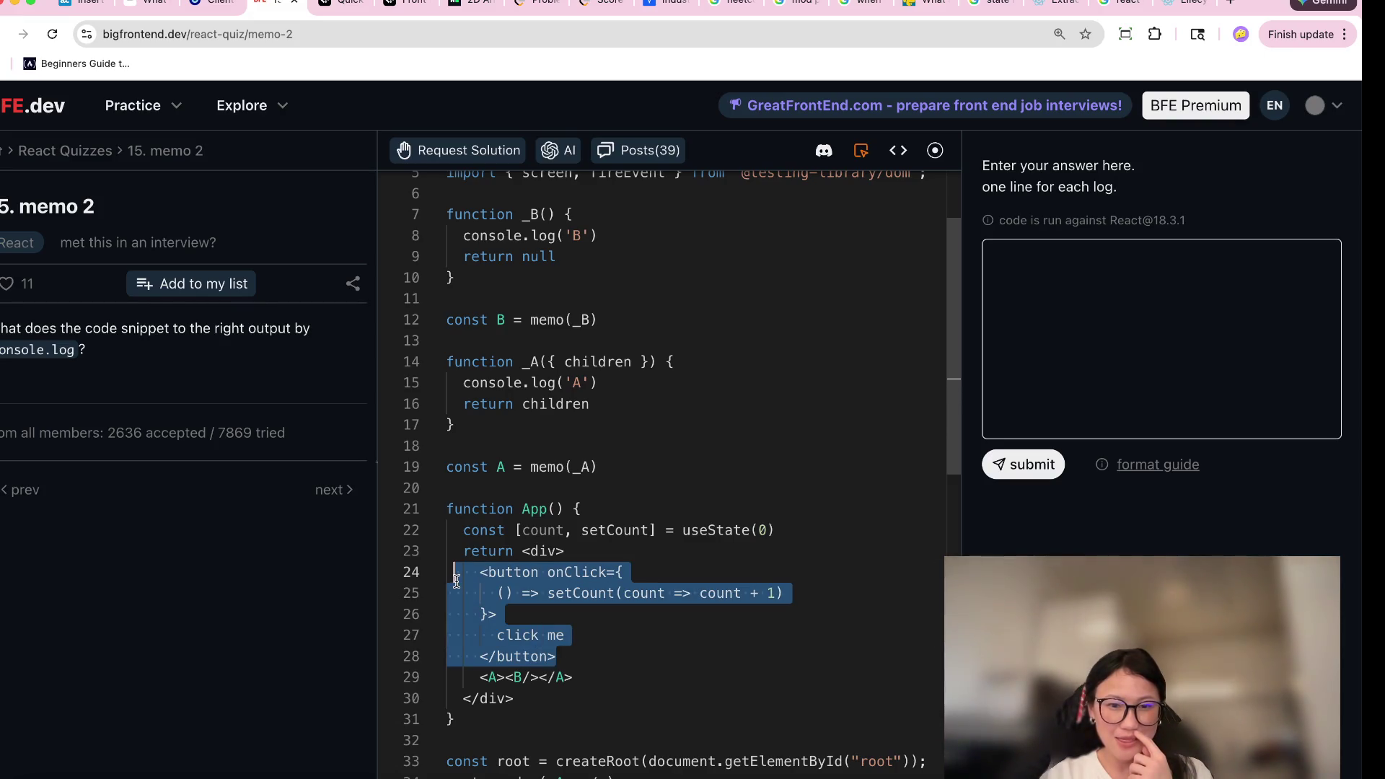
scroll(587, 474, up, 1)
scroll(588, 474, up, 2)
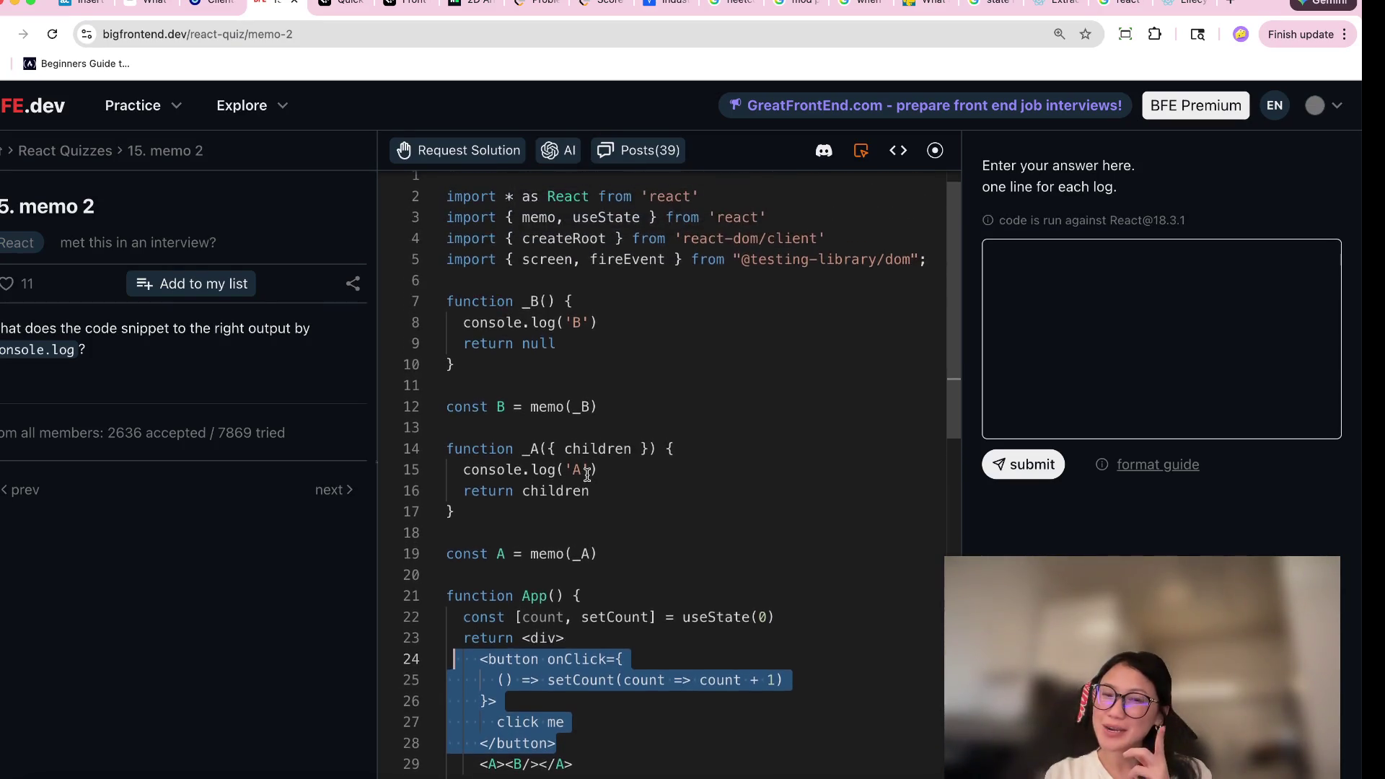
scroll(587, 474, down, 5)
scroll(587, 474, down, 3)
scroll(587, 474, up, 2)
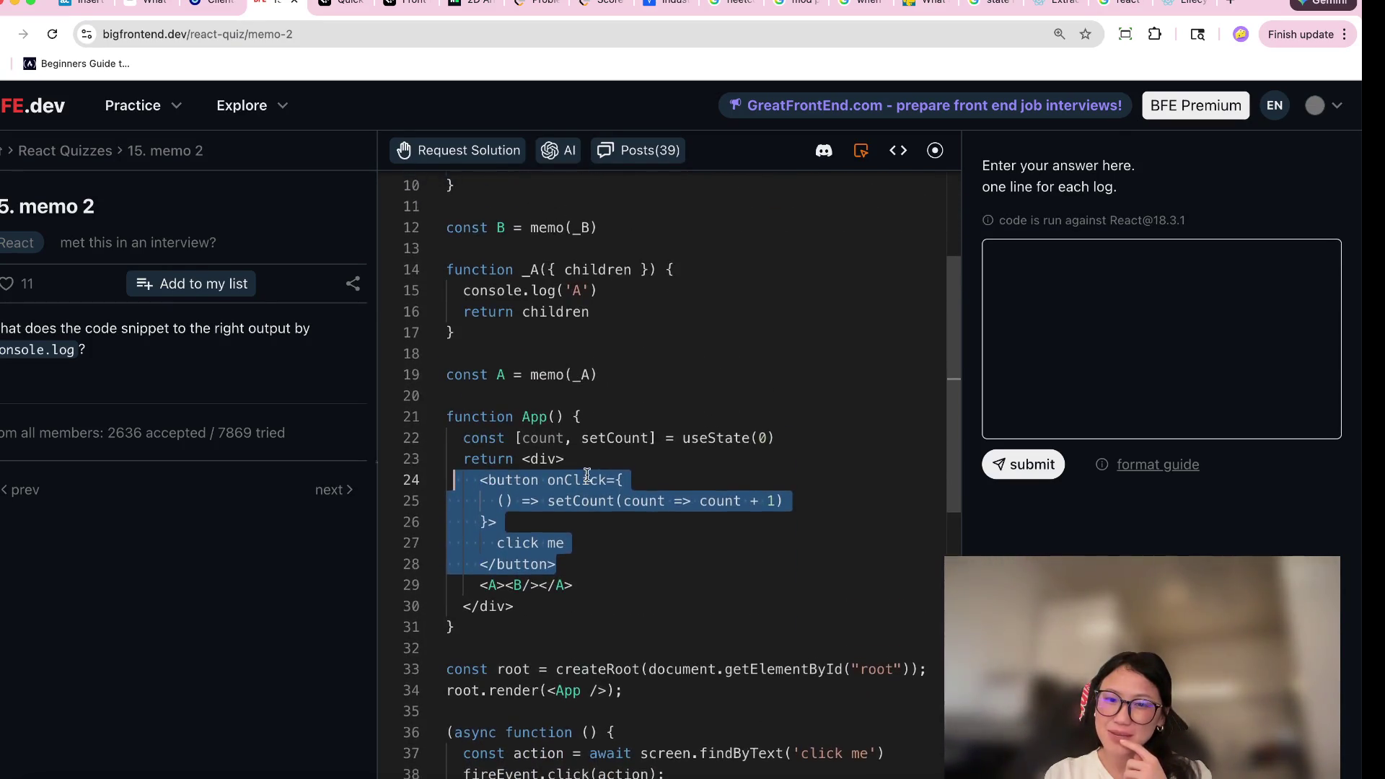
scroll(587, 474, up, 3)
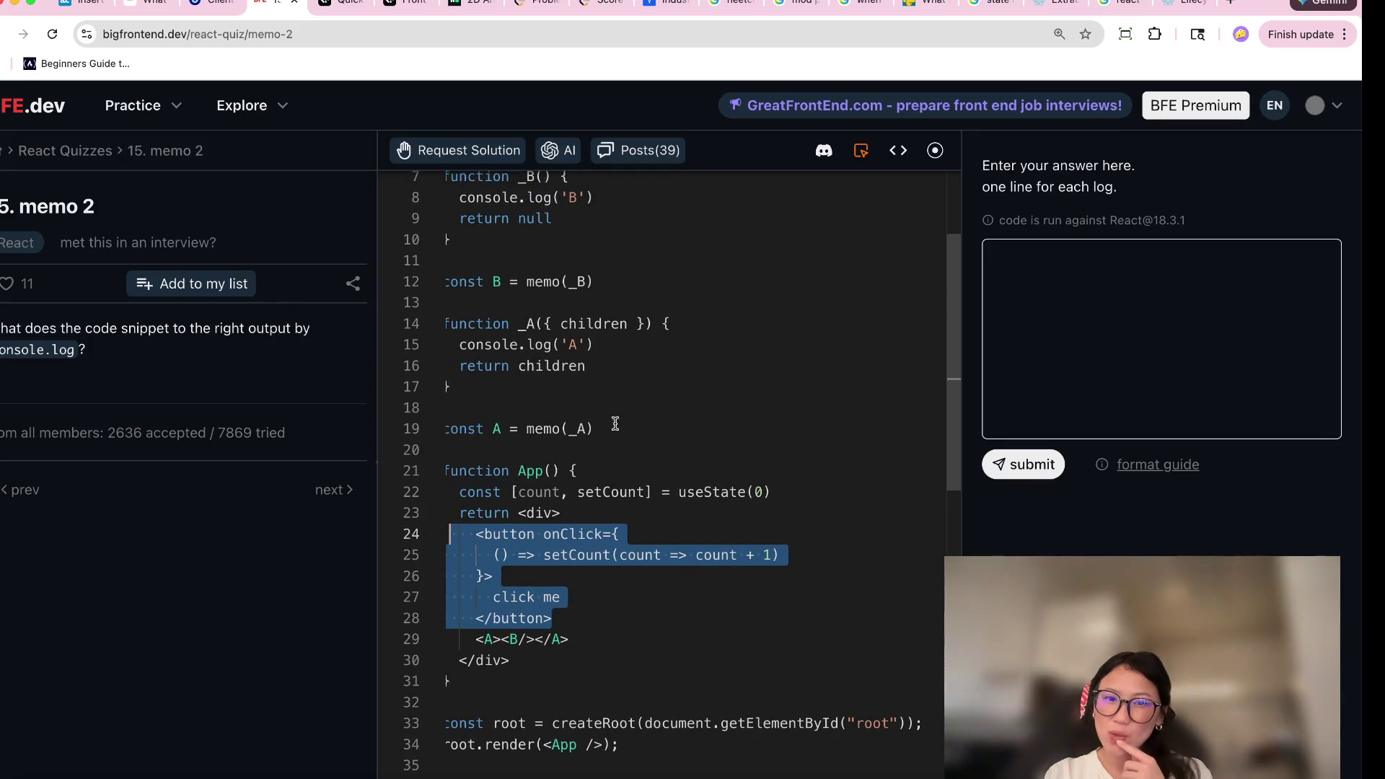
drag(613, 428, 453, 429)
mouse_move(598, 365)
mouse_down()
mouse_move(486, 366)
mouse_move(447, 344)
mouse_up()
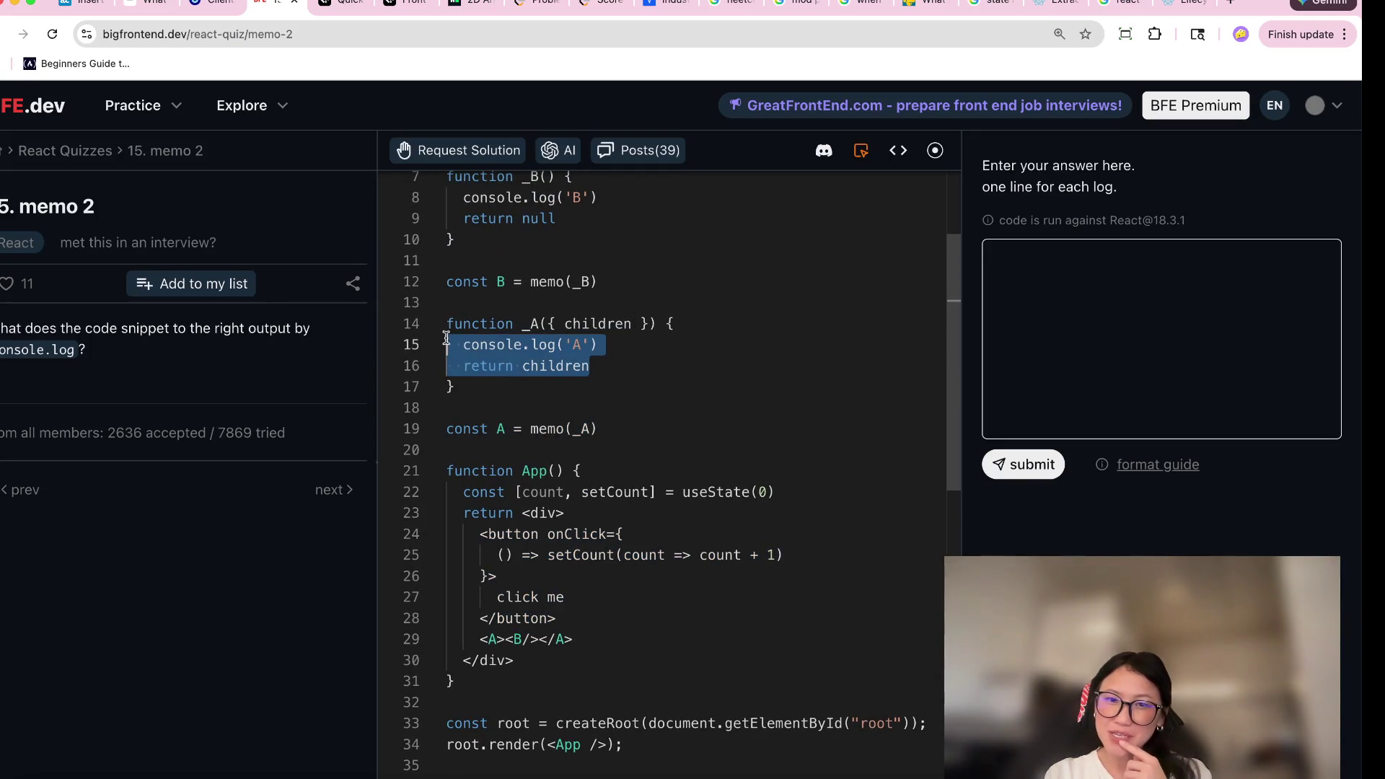
scroll(600, 505, down, 5)
scroll(599, 585, down, 1)
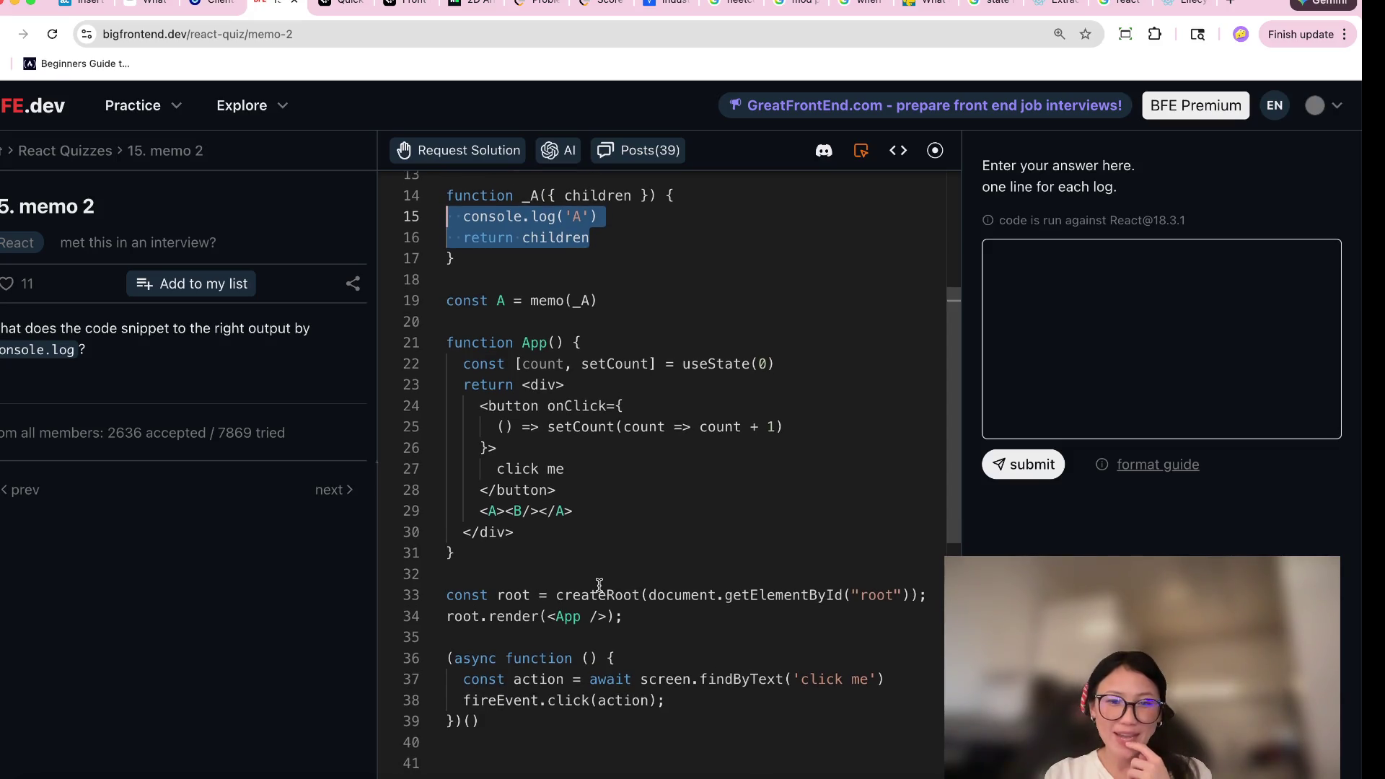
drag(514, 721, 447, 678)
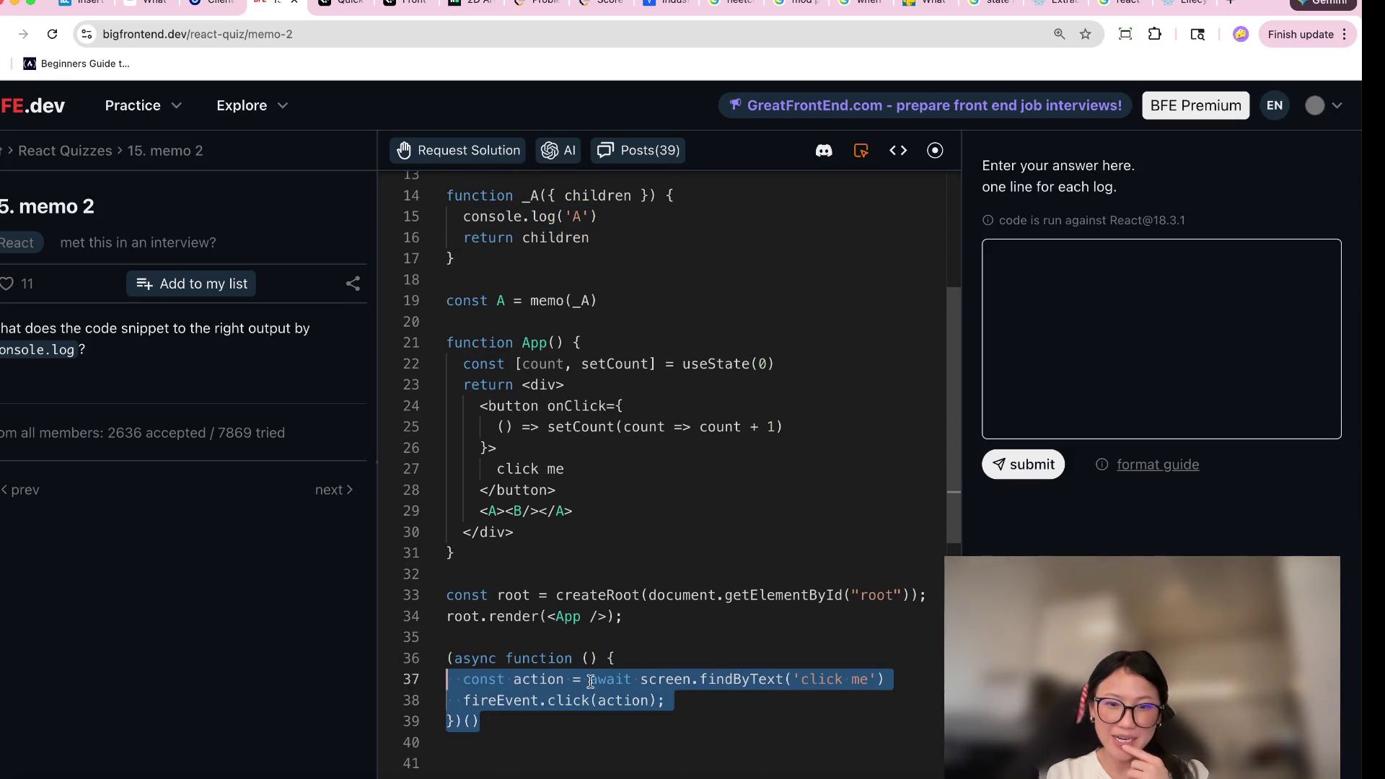
click(741, 679)
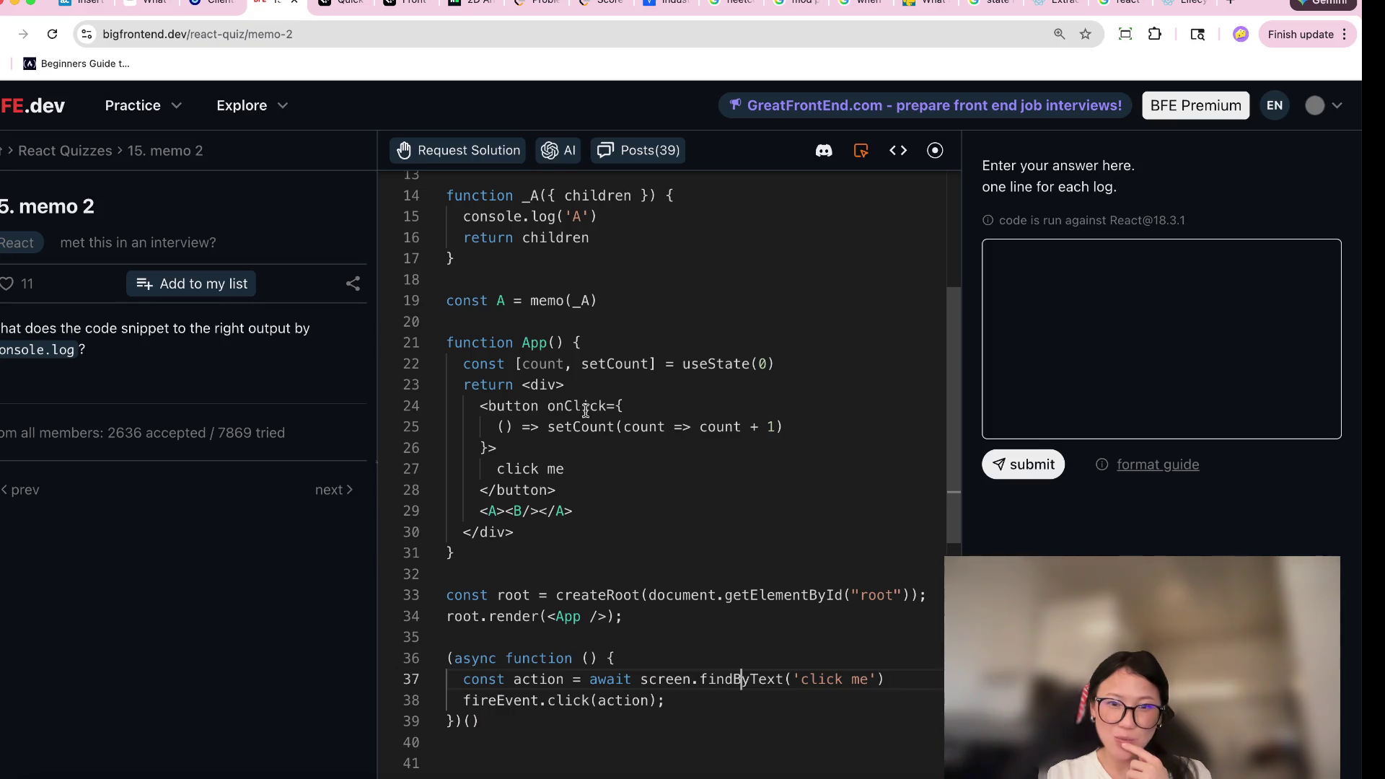
drag(564, 469, 470, 469)
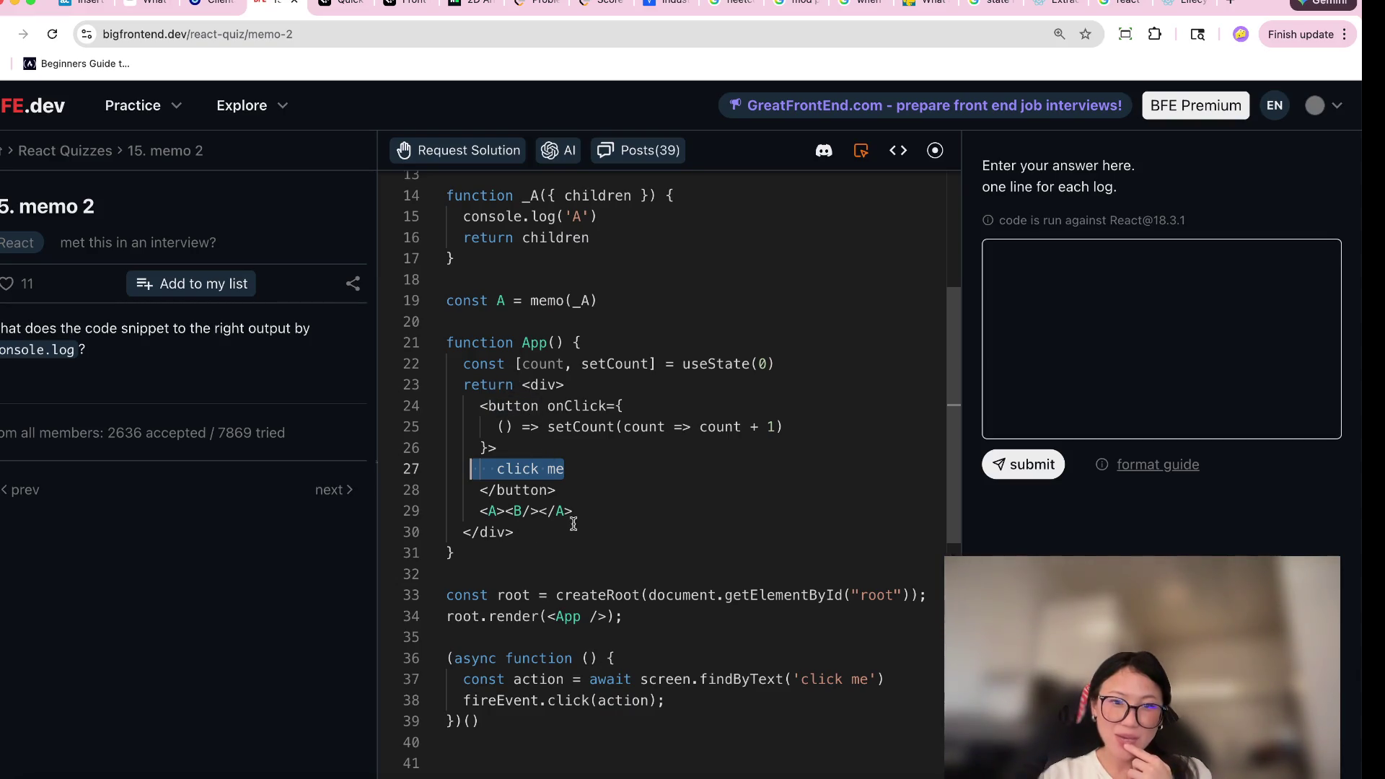
drag(574, 510, 438, 507)
drag(577, 742, 396, 650)
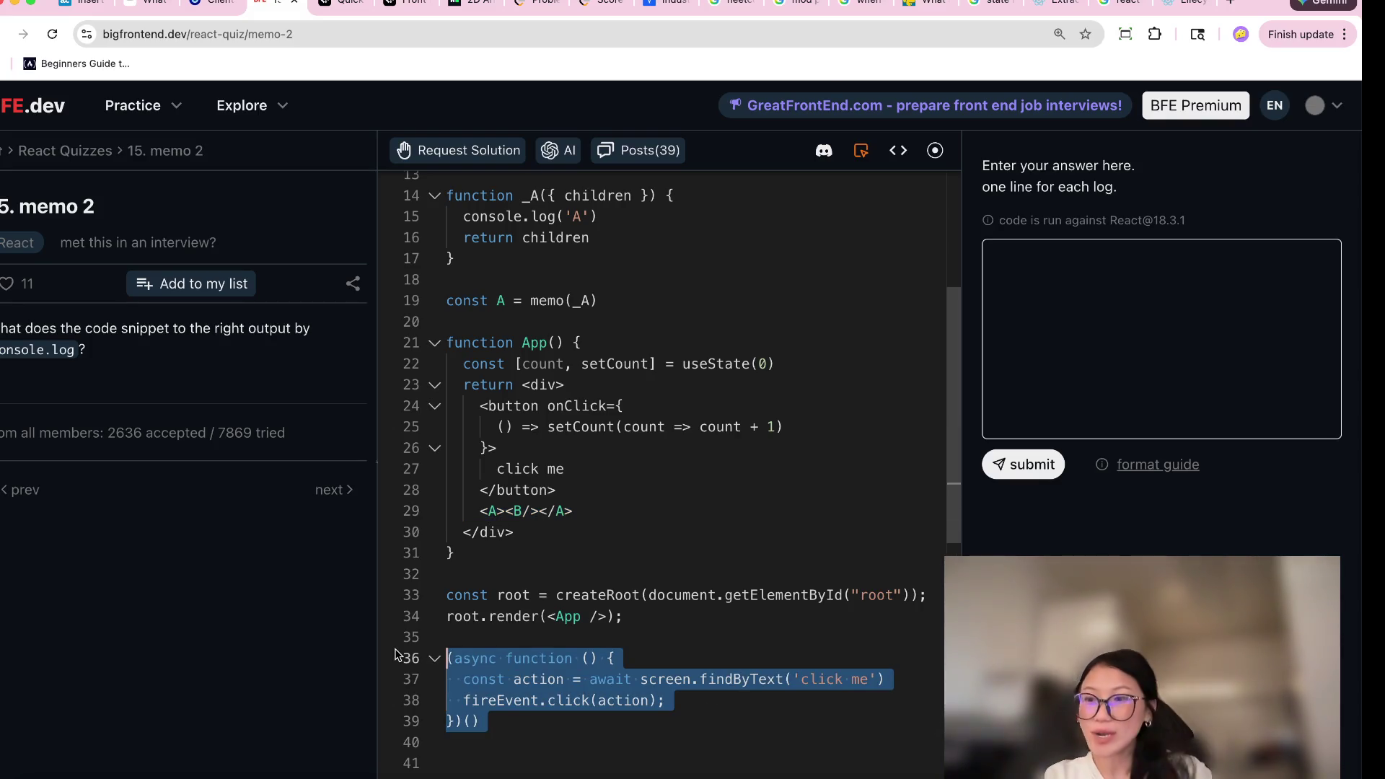
click(1075, 286)
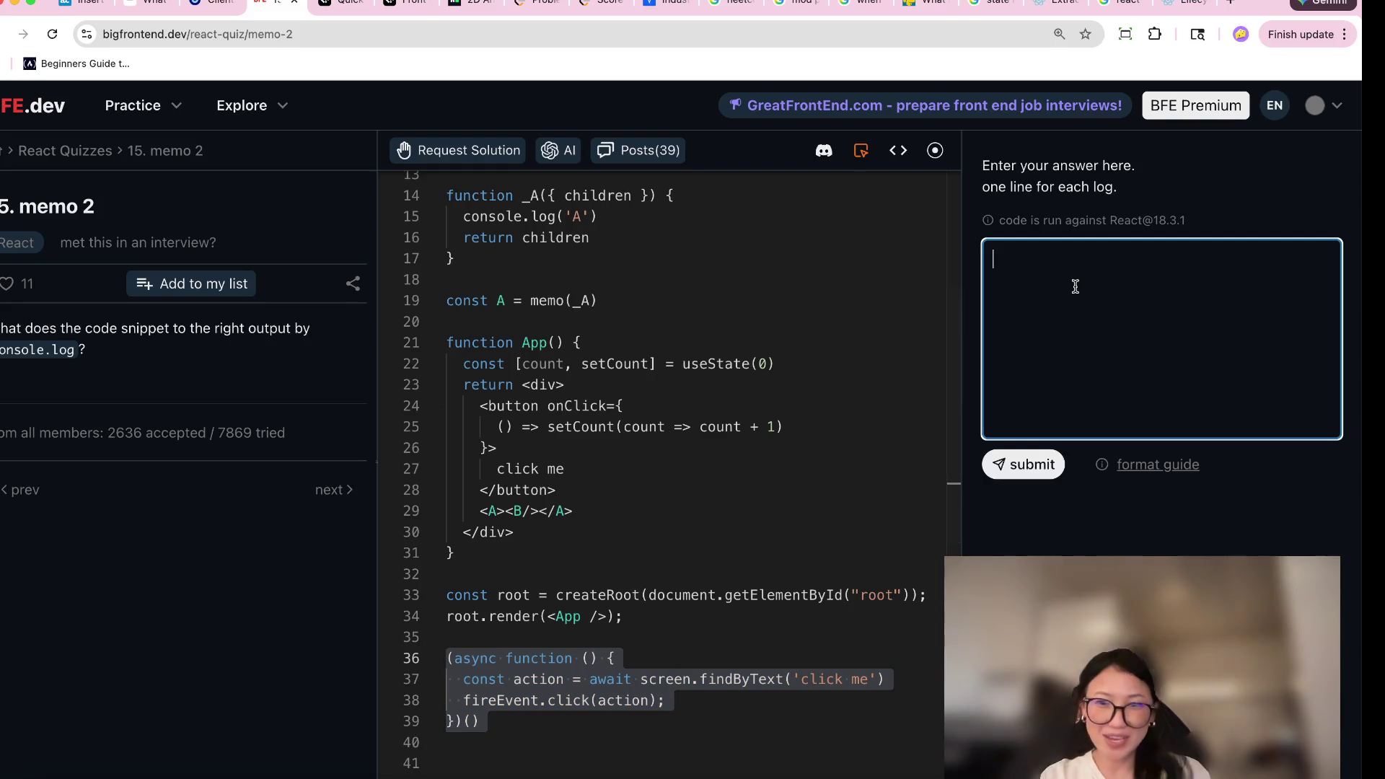
Finish typing the answer and highlight the script's 'click me' lookup.
text(')
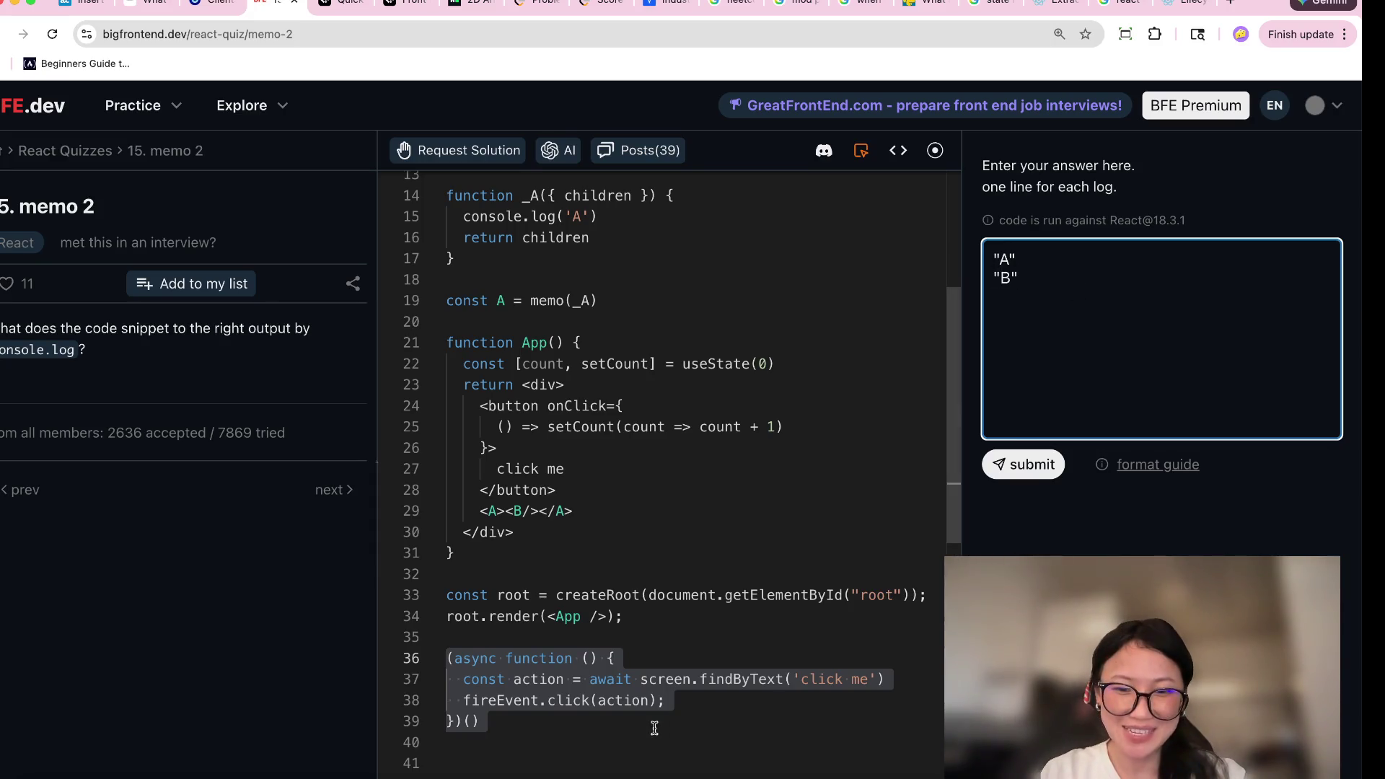
click(599, 701)
drag(875, 679, 616, 658)
Highlight the setCount update, useState(0) and <A> in the code.
click(573, 427)
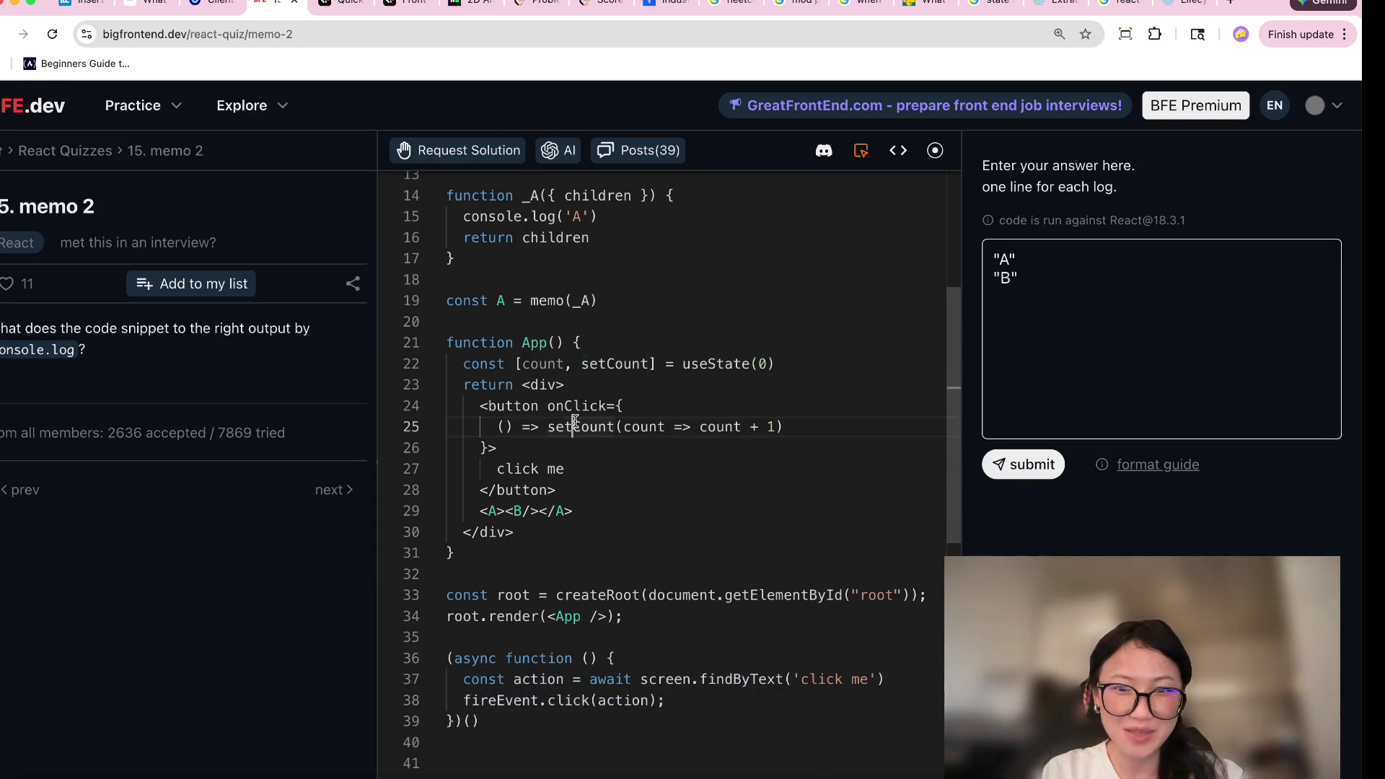
drag(764, 426, 547, 427)
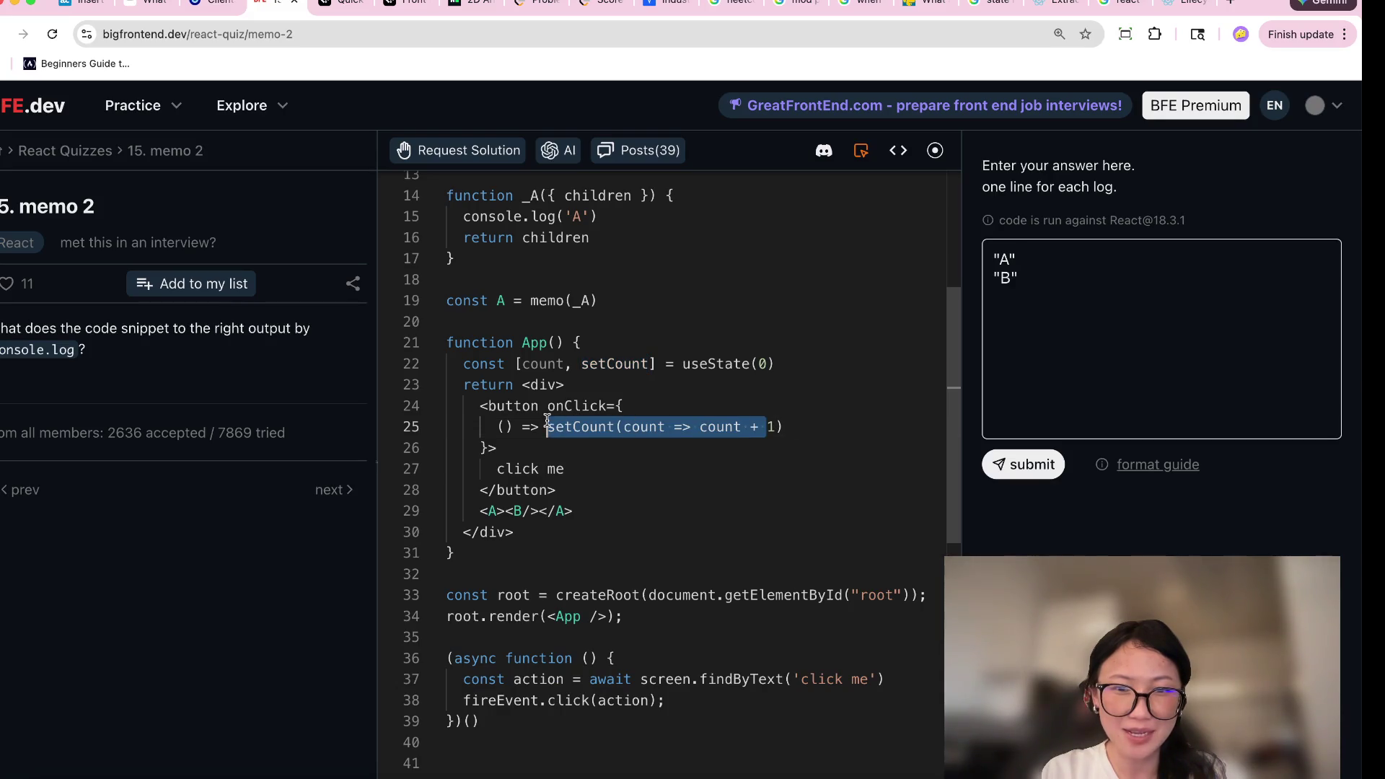
mouse_move(797, 362)
mouse_down()
mouse_move(668, 363)
mouse_move(686, 363)
mouse_up()
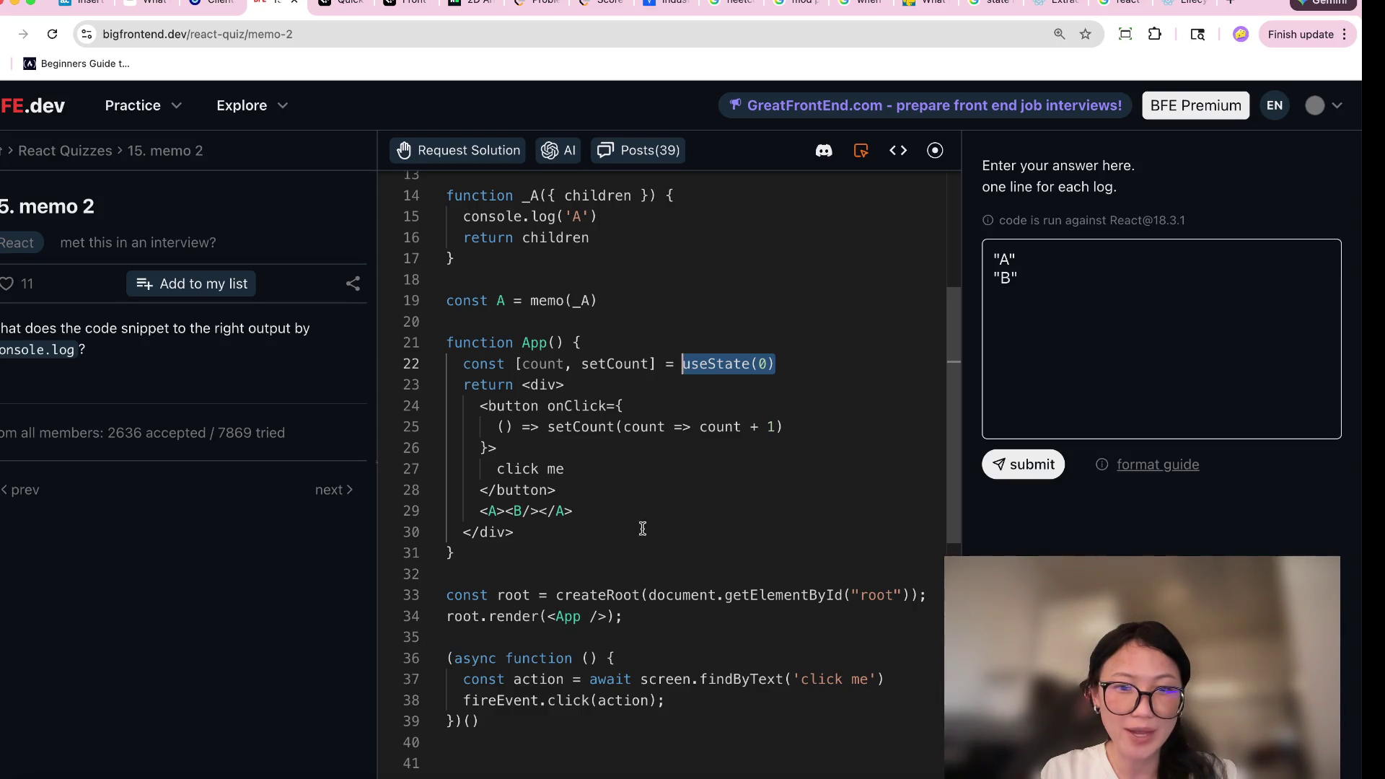
scroll(515, 526, up, 3)
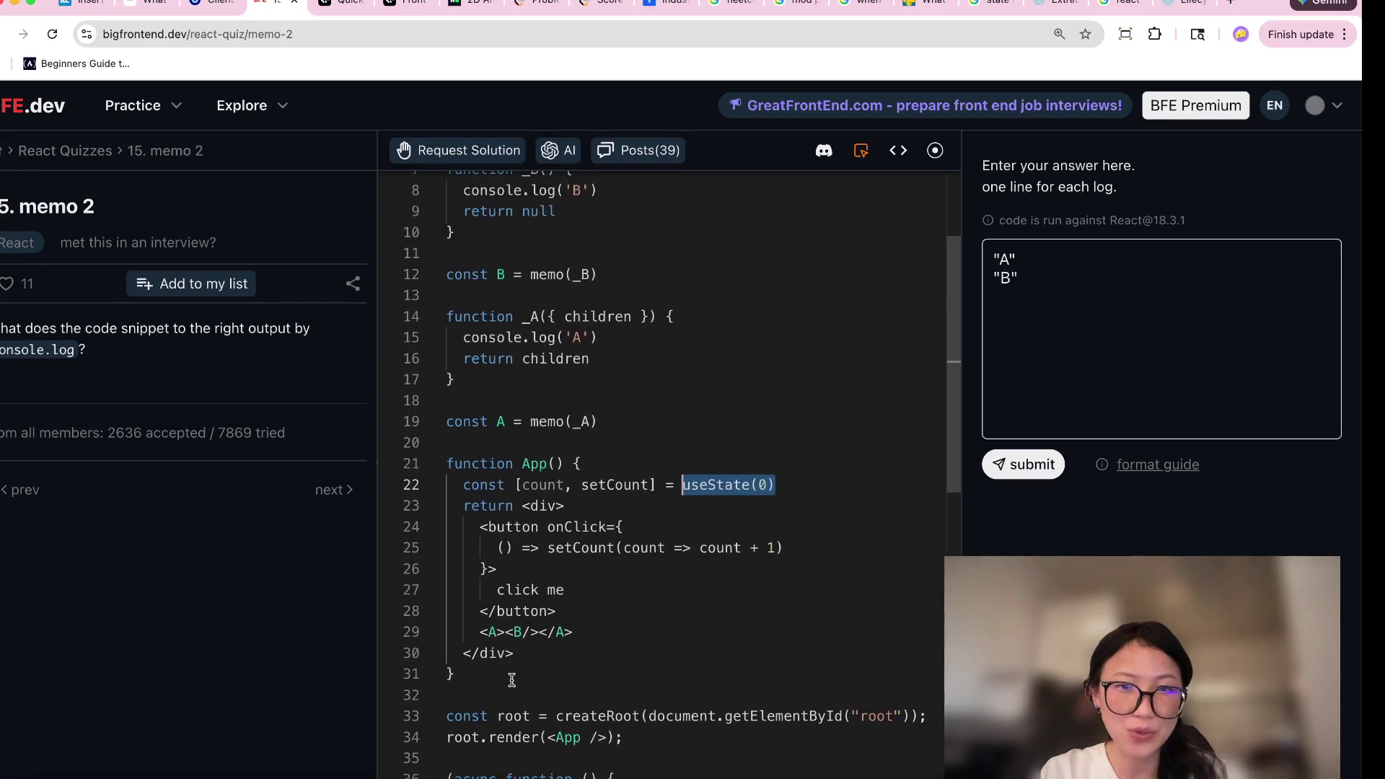
mouse_move(505, 632)
mouse_down()
mouse_move(573, 631)
mouse_move(470, 632)
mouse_up()
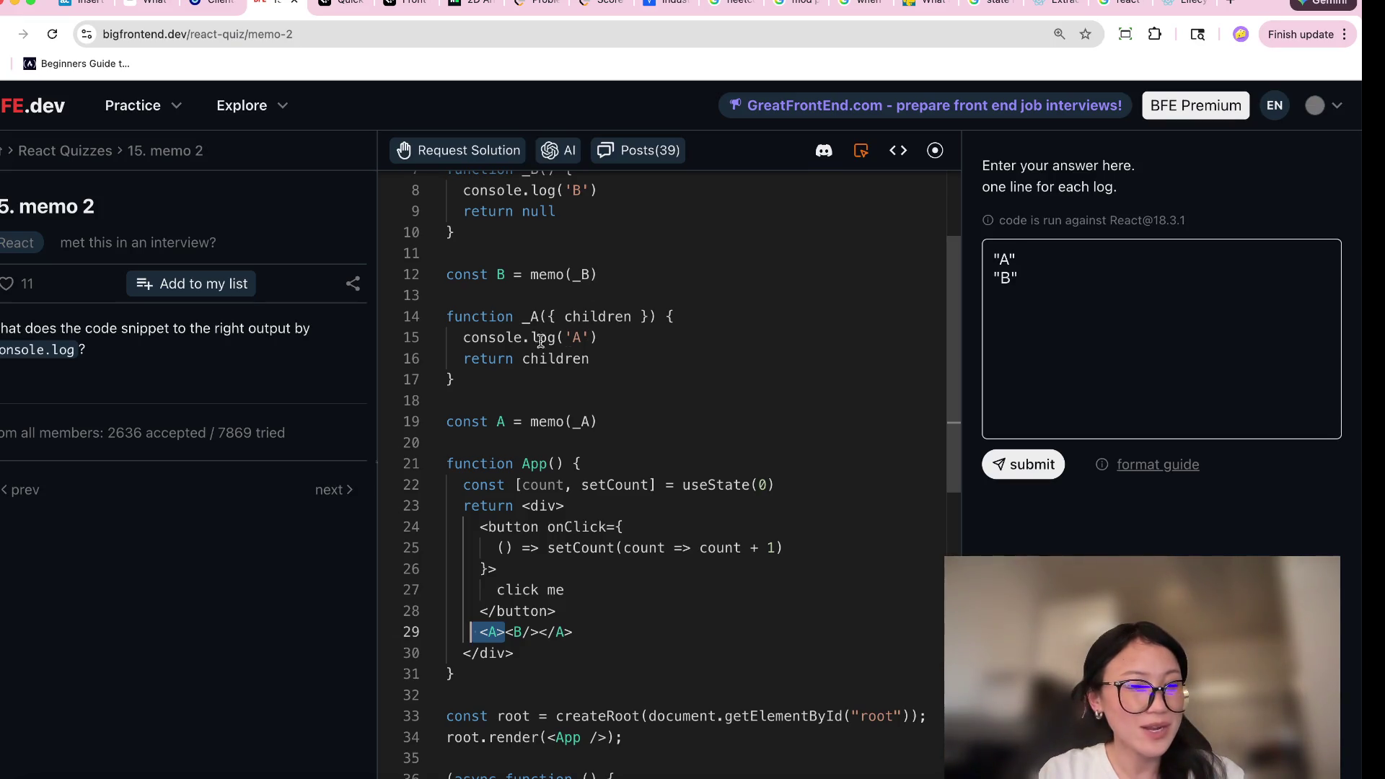
click(1045, 310)
Type "A" on a new third answer line and revisit _A on line 14.
key(Return)
text("A)
click(506, 316)
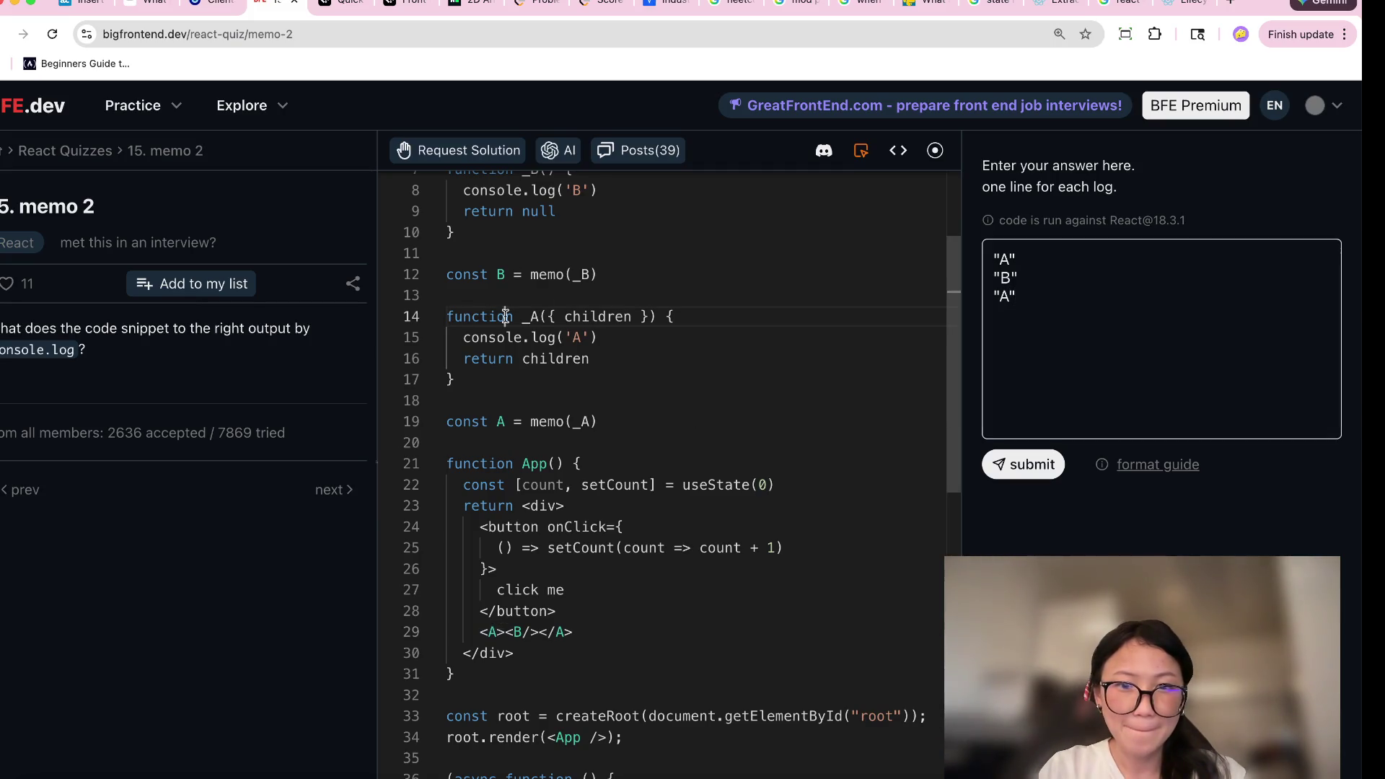
drag(629, 317, 548, 317)
scroll(550, 316, up, 3)
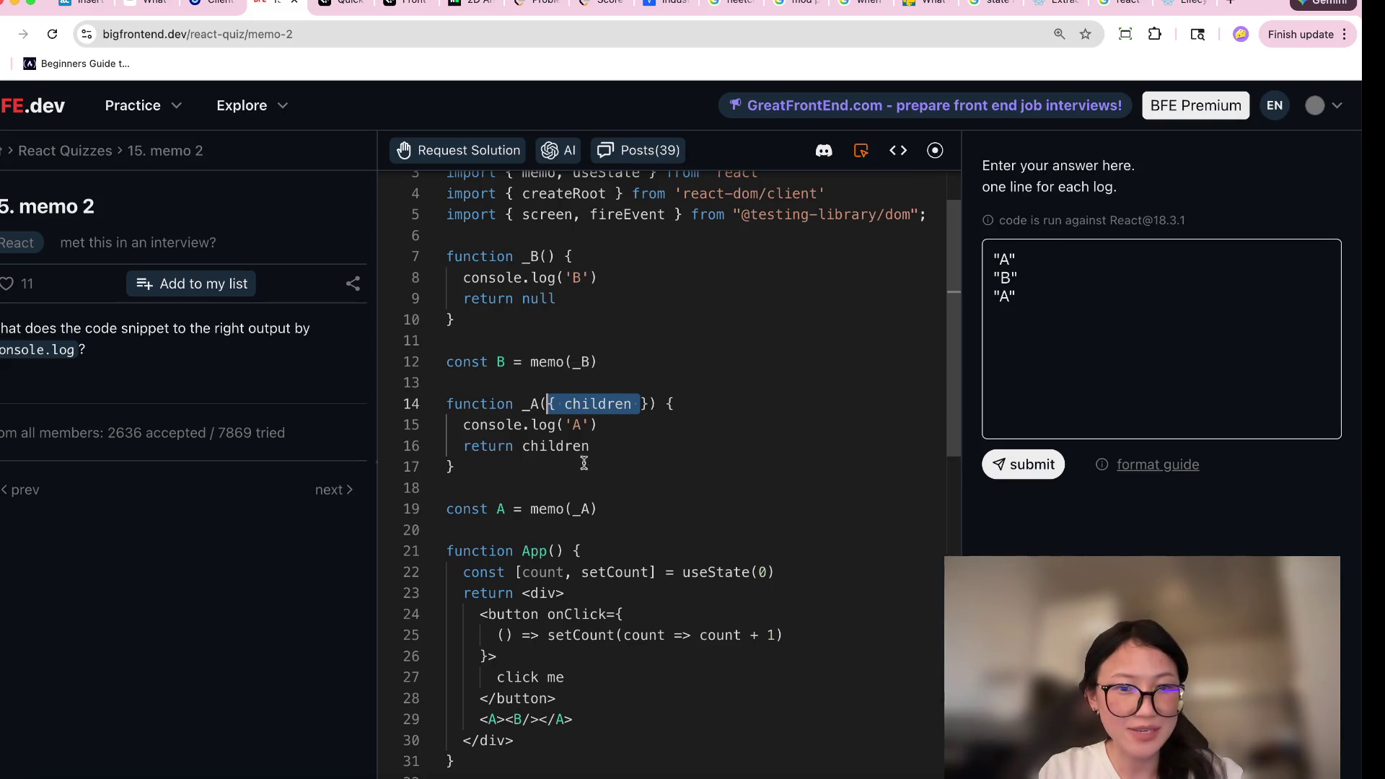
Highlight <B/> and B's console.log, then submit the "A", "B", "A" answer.
drag(536, 719, 507, 719)
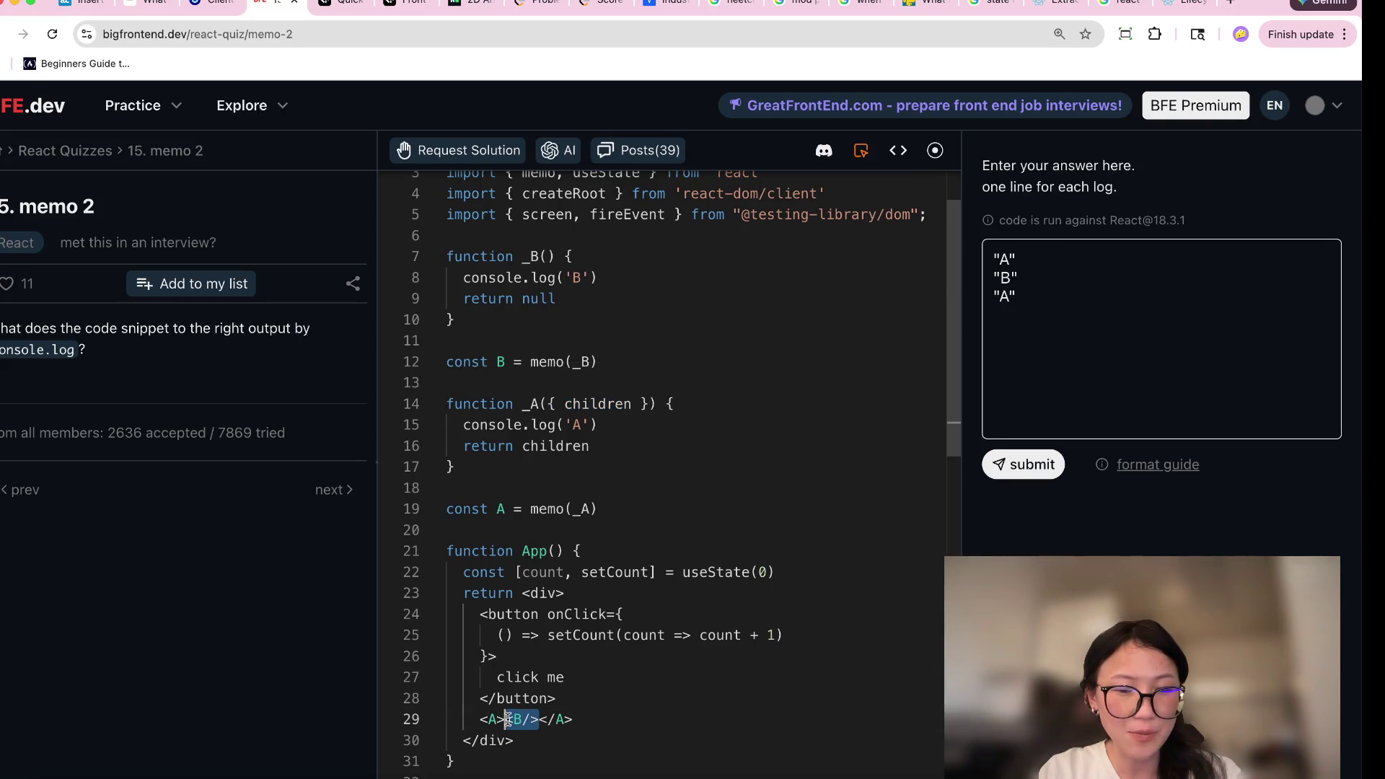
click(505, 378)
click(502, 361)
click(609, 264)
drag(640, 285, 455, 283)
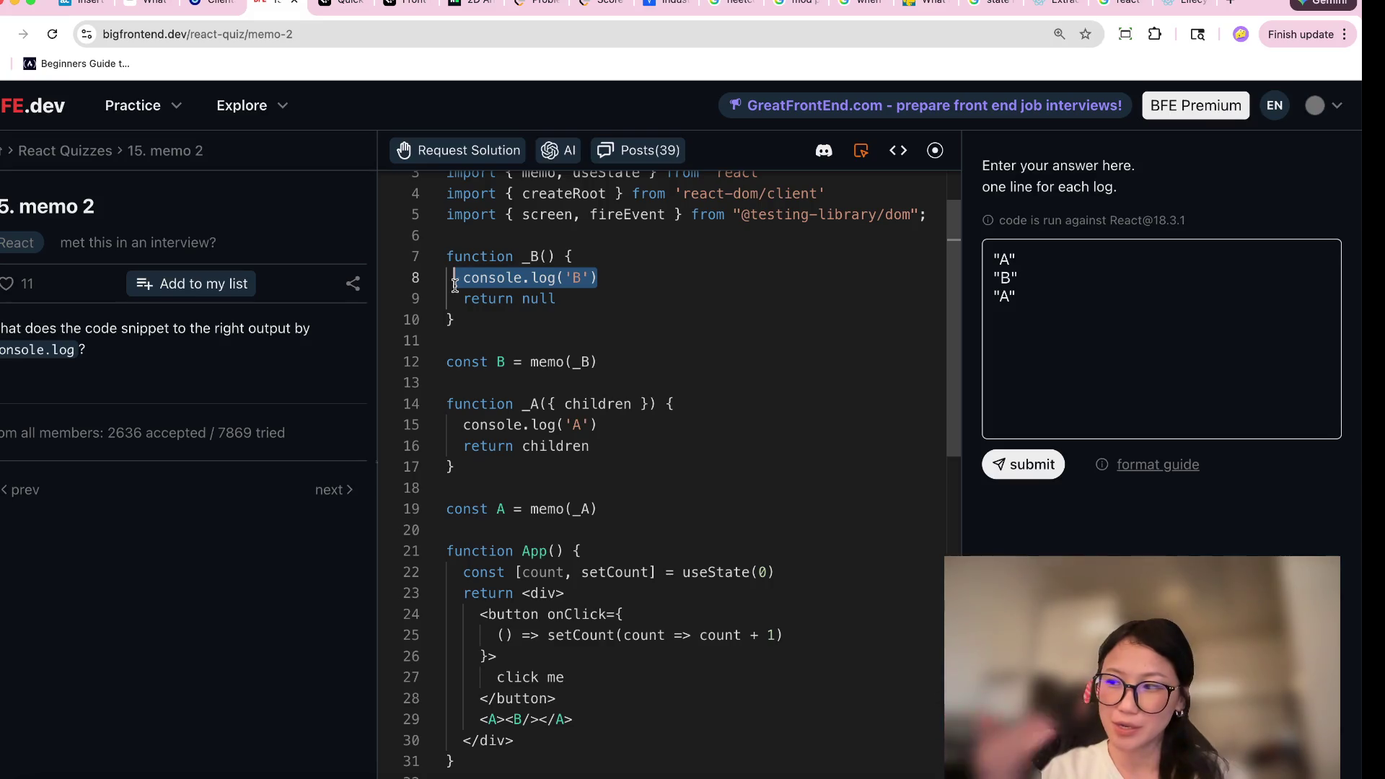
click(1018, 470)
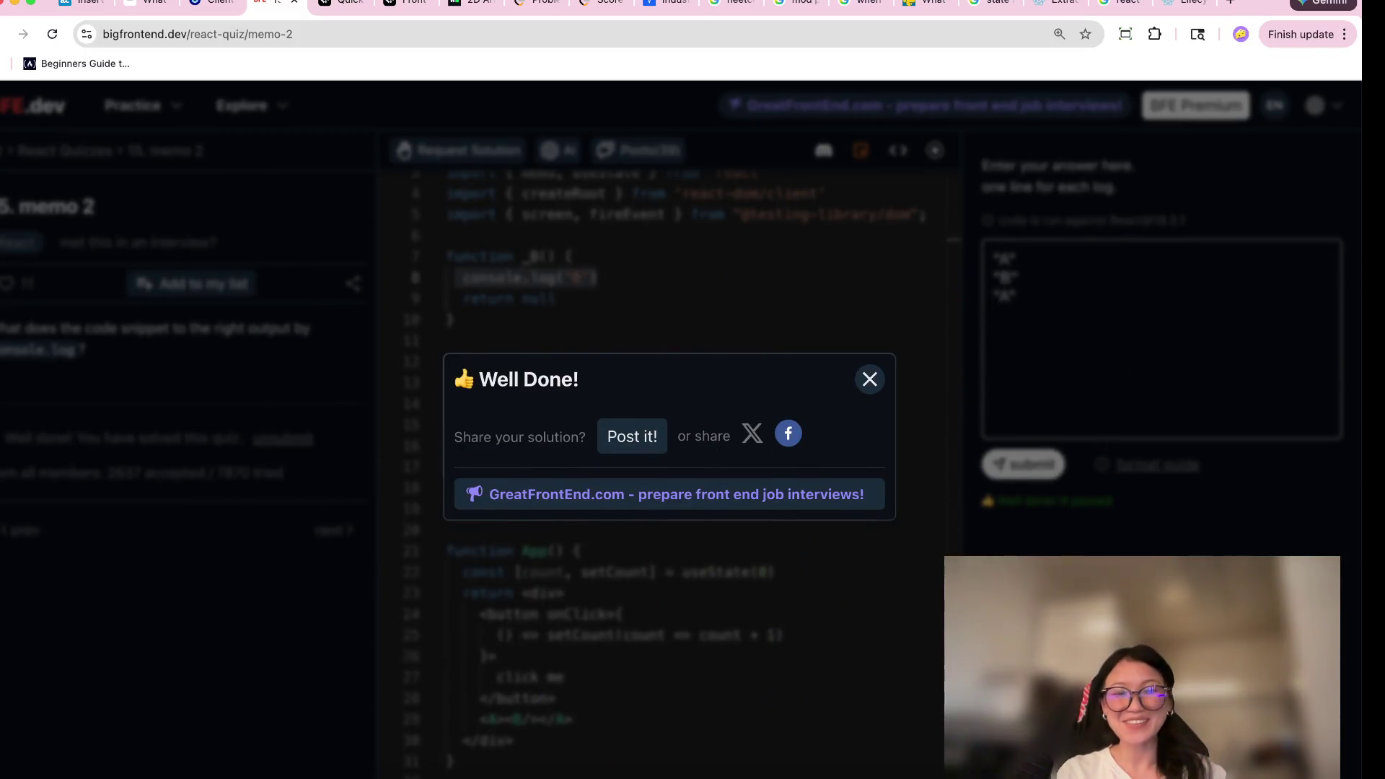
Dismiss the Well Done dialog for memo 2 and return to the button code on line 24.
click(869, 379)
click(678, 604)
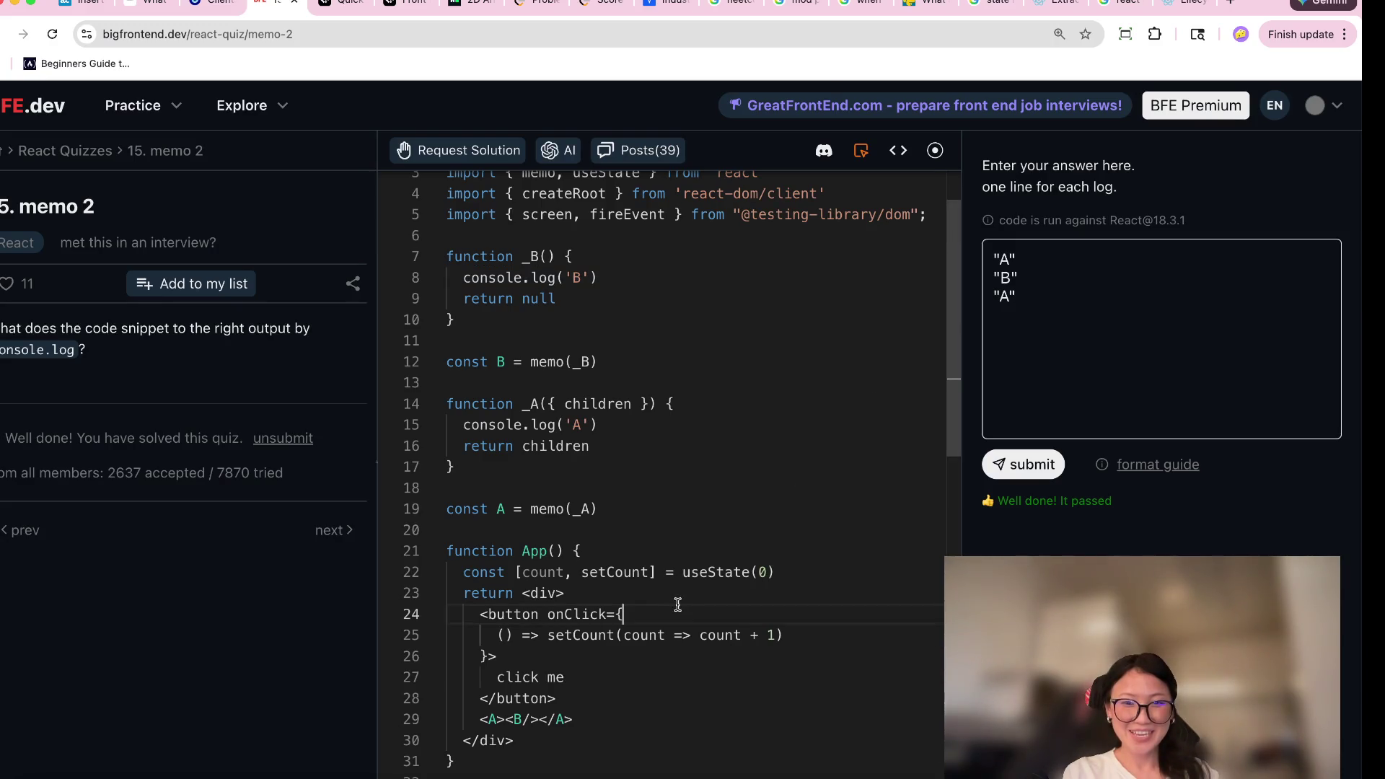
scroll(678, 606, down, 1)
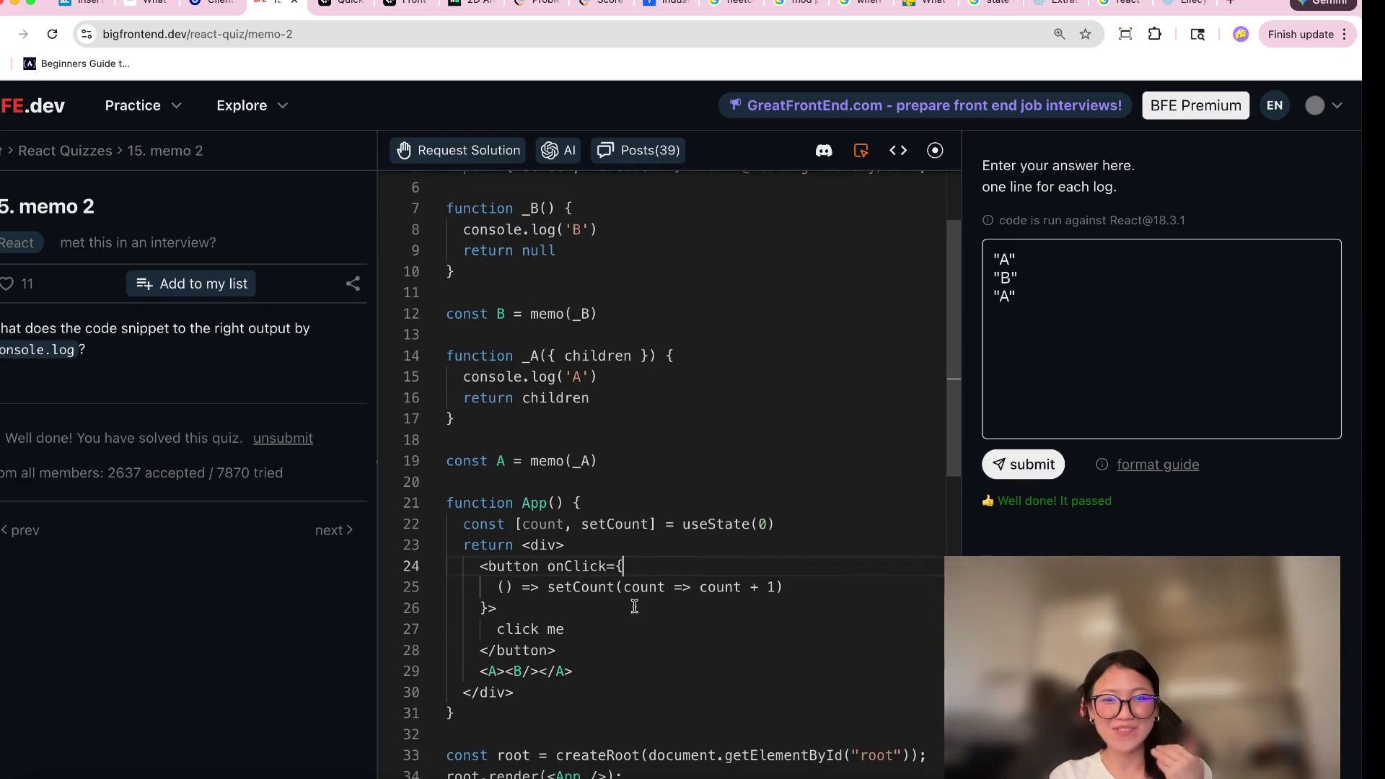
drag(775, 524, 531, 523)
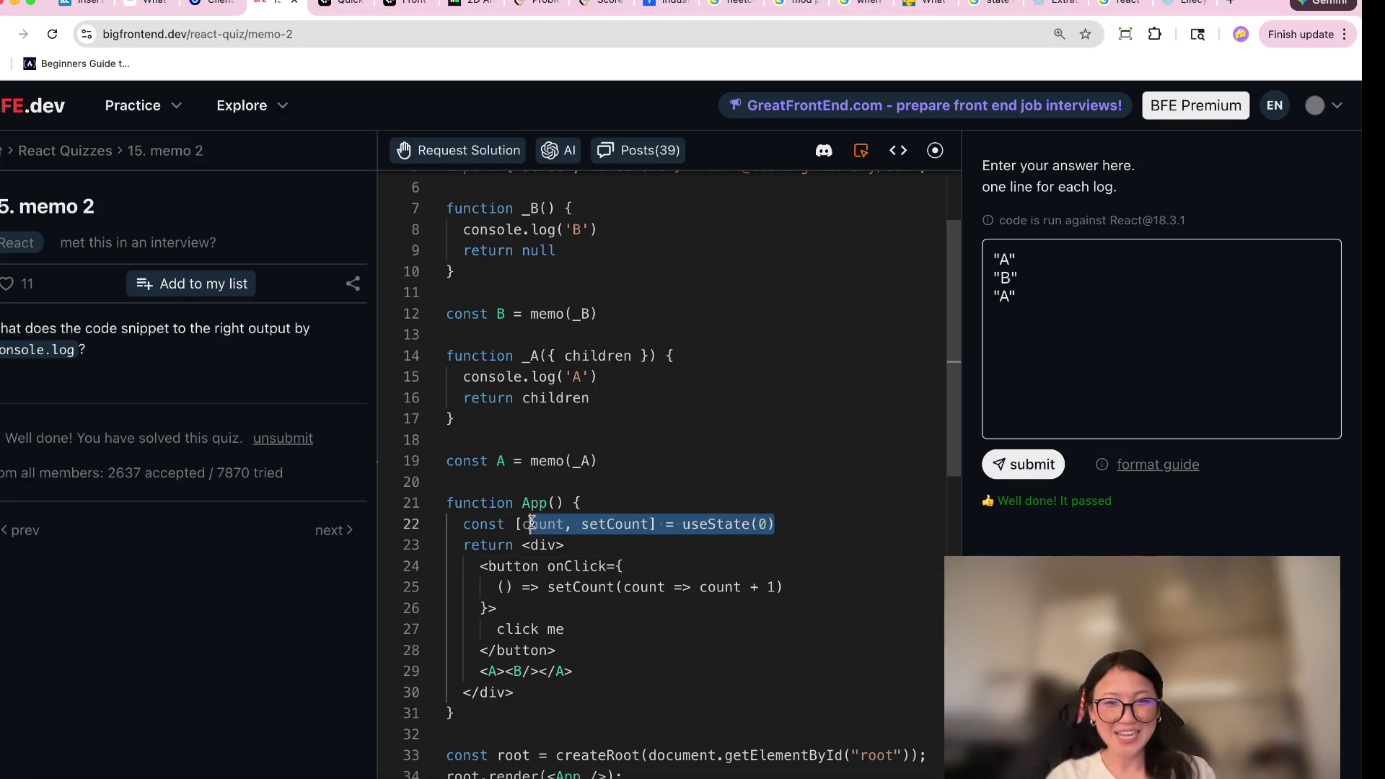
click(565, 653)
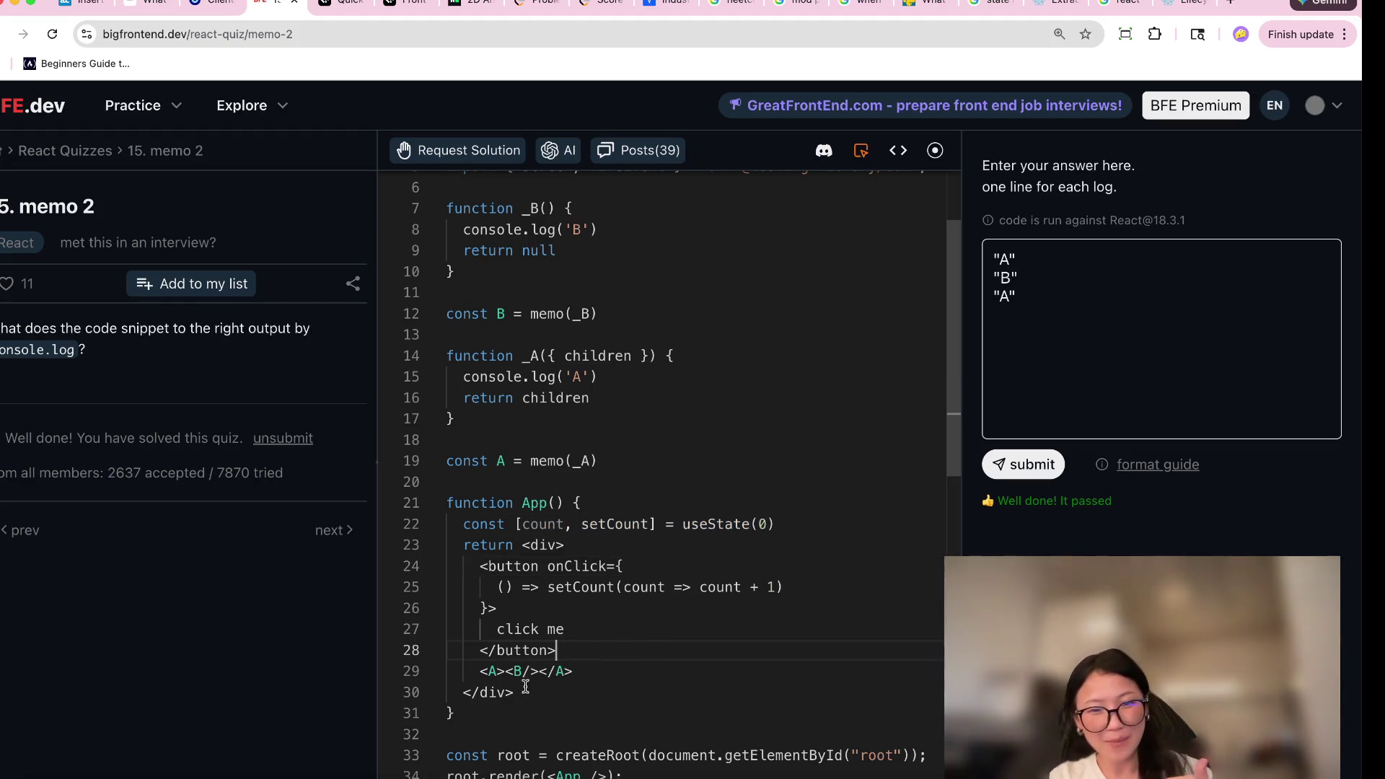
scroll(526, 685, down, 1)
scroll(526, 684, up, 2)
click(599, 412)
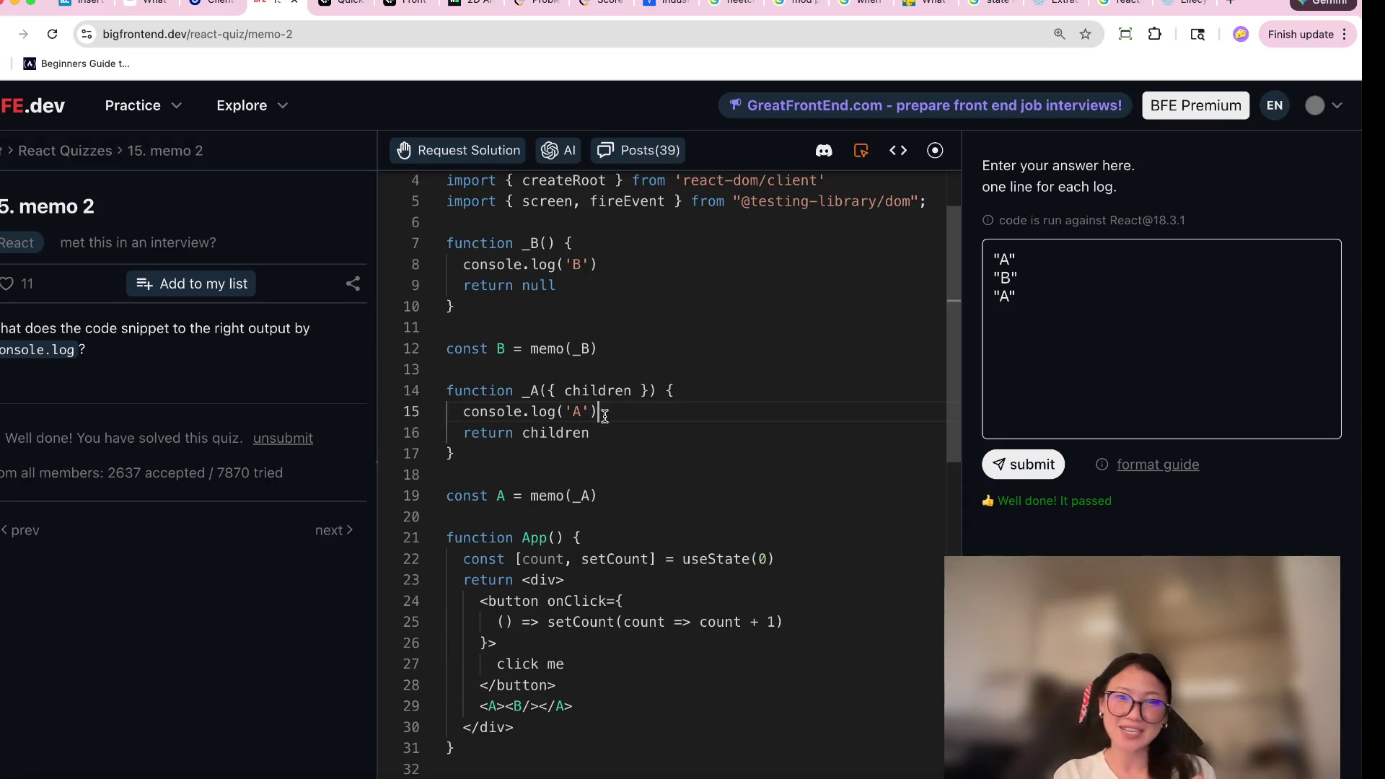
mouse_move(643, 415)
mouse_down()
mouse_move(449, 428)
mouse_move(456, 393)
mouse_move(447, 413)
mouse_up()
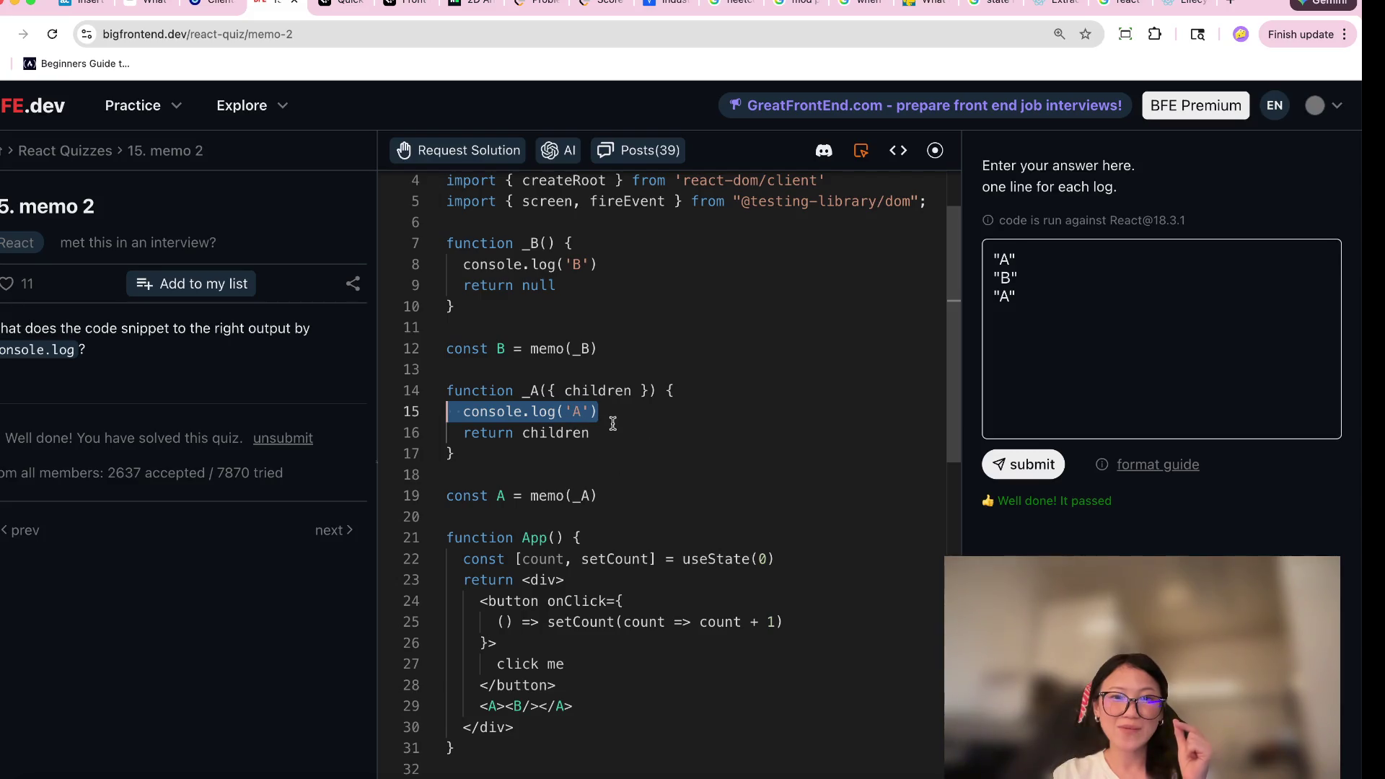
drag(609, 433, 446, 435)
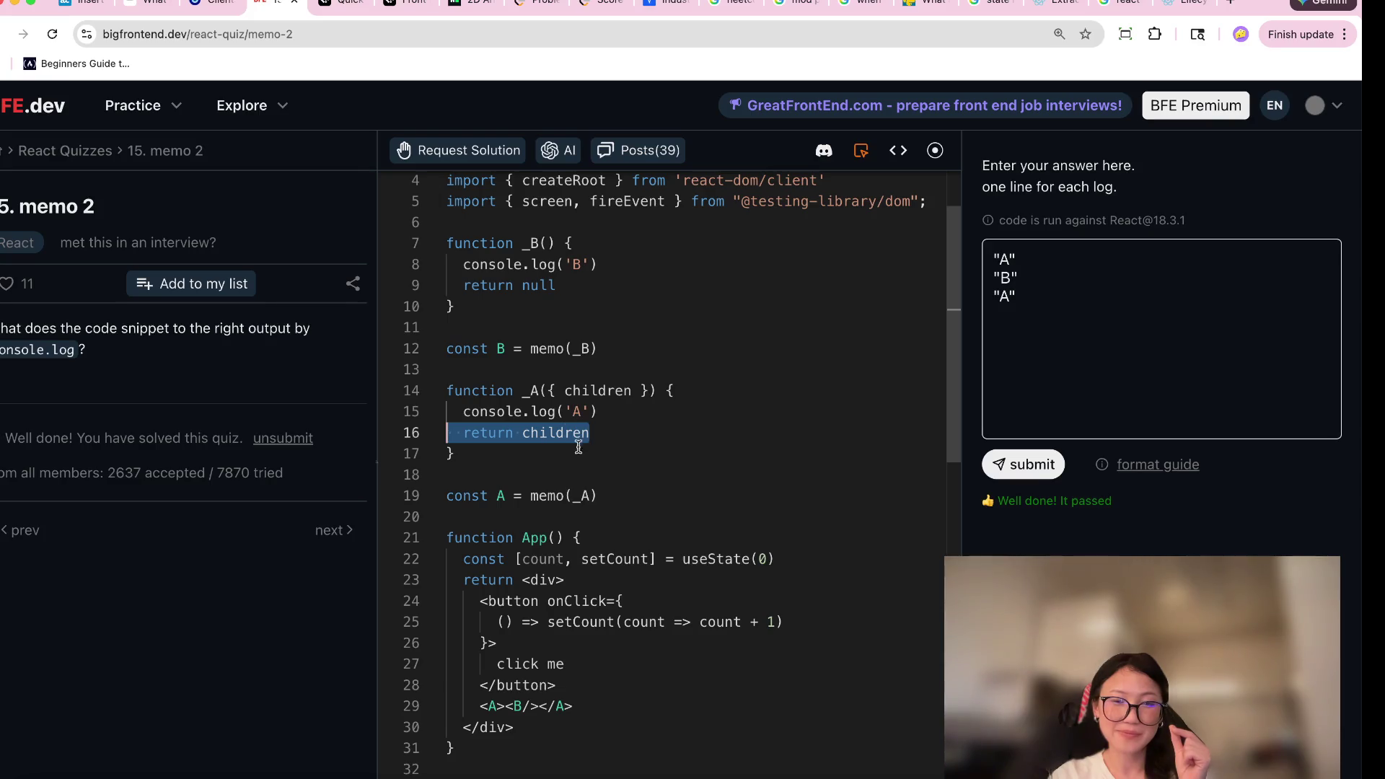
click(553, 264)
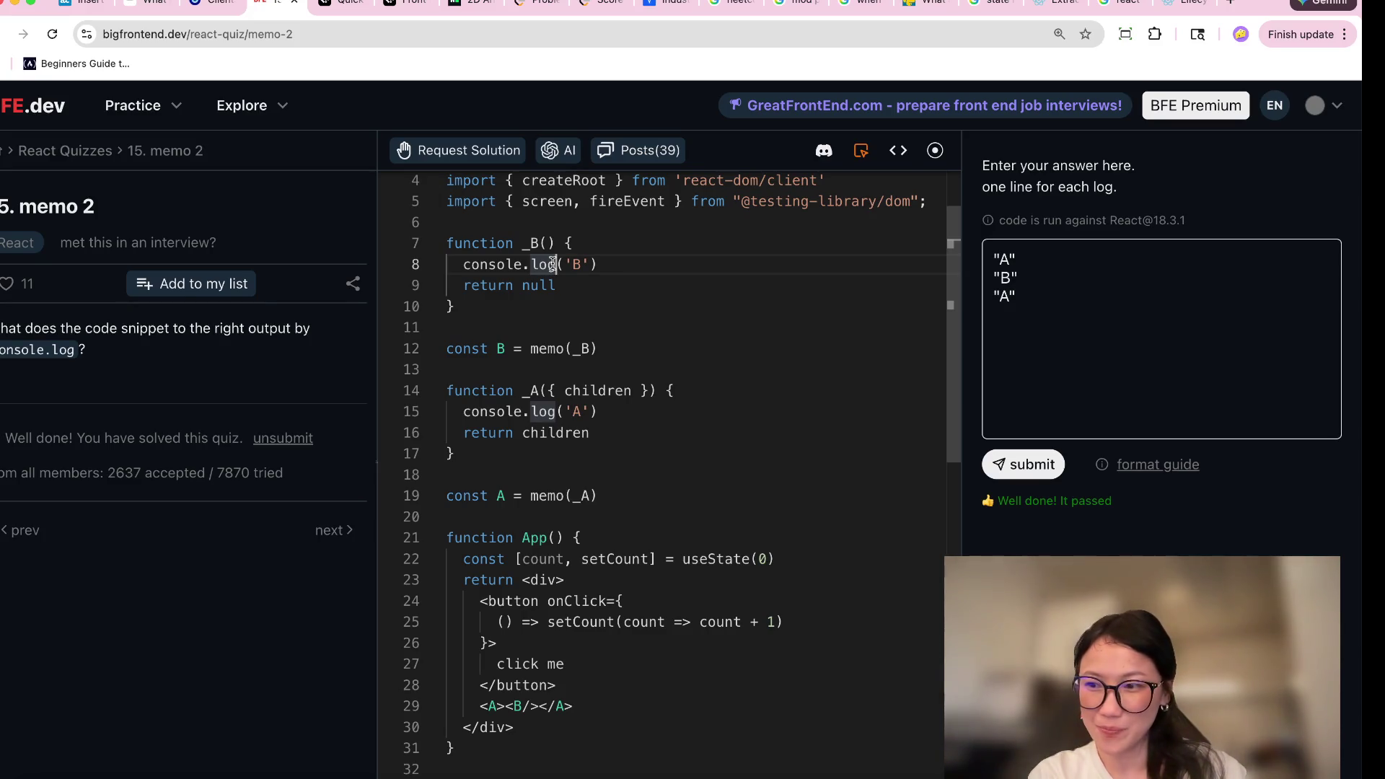
scroll(663, 607, down, 5)
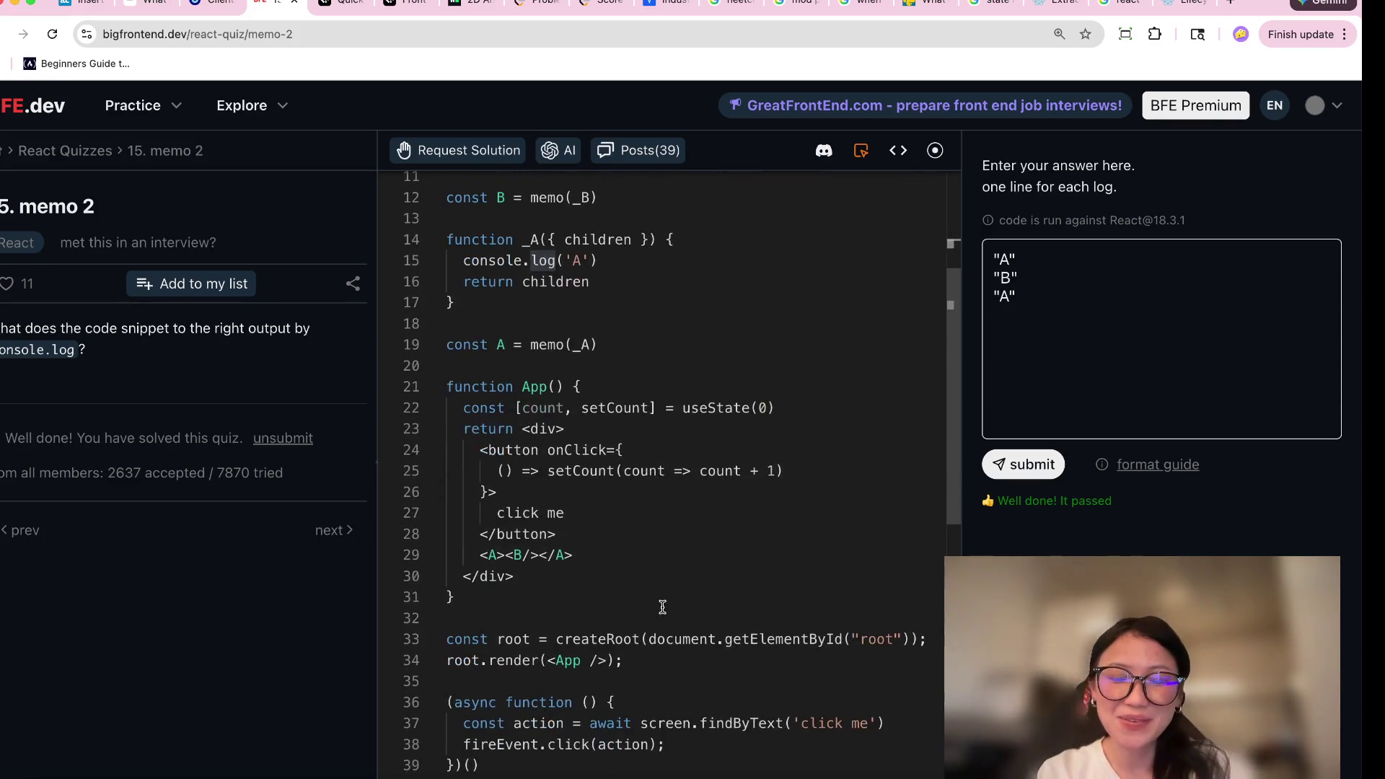
scroll(663, 608, down, 1)
scroll(692, 613, up, 1)
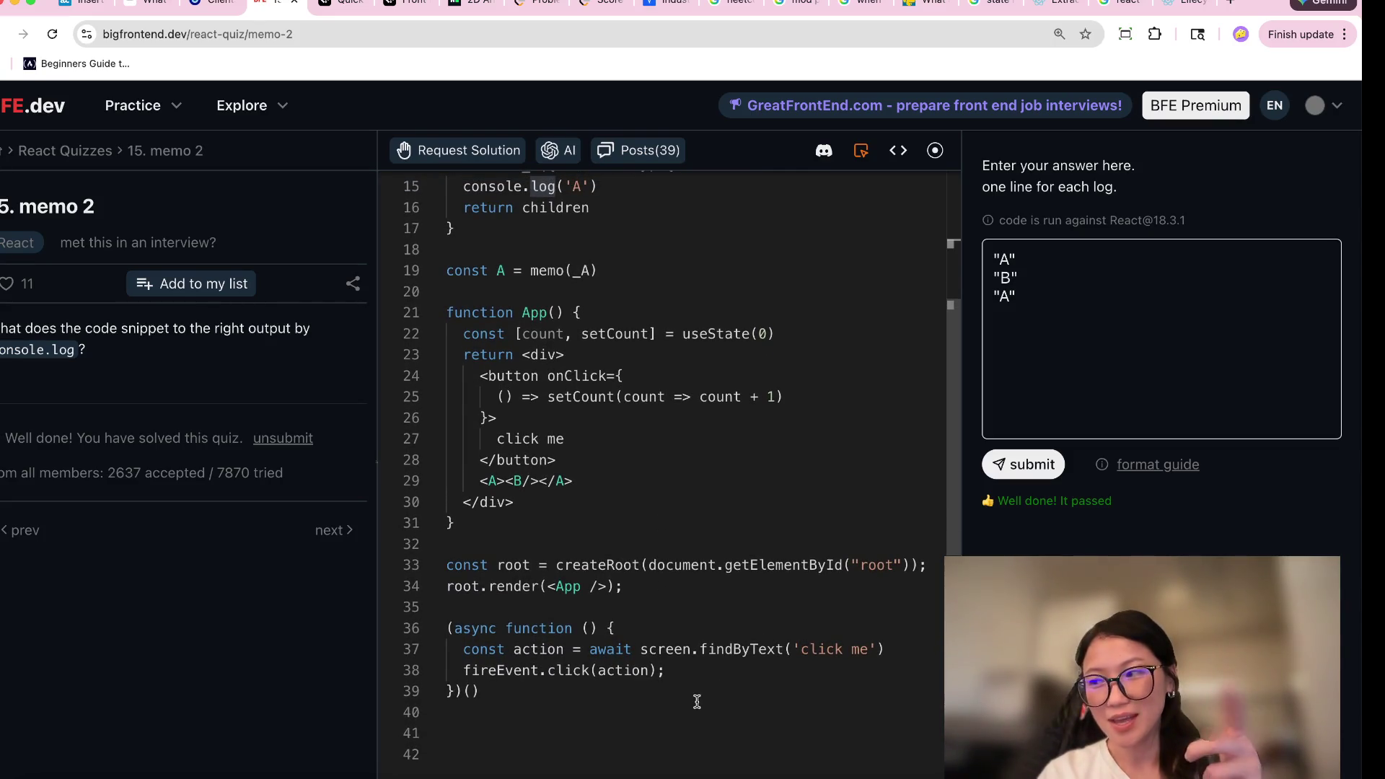
mouse_move(665, 671)
mouse_down()
mouse_move(545, 672)
mouse_move(447, 610)
mouse_up()
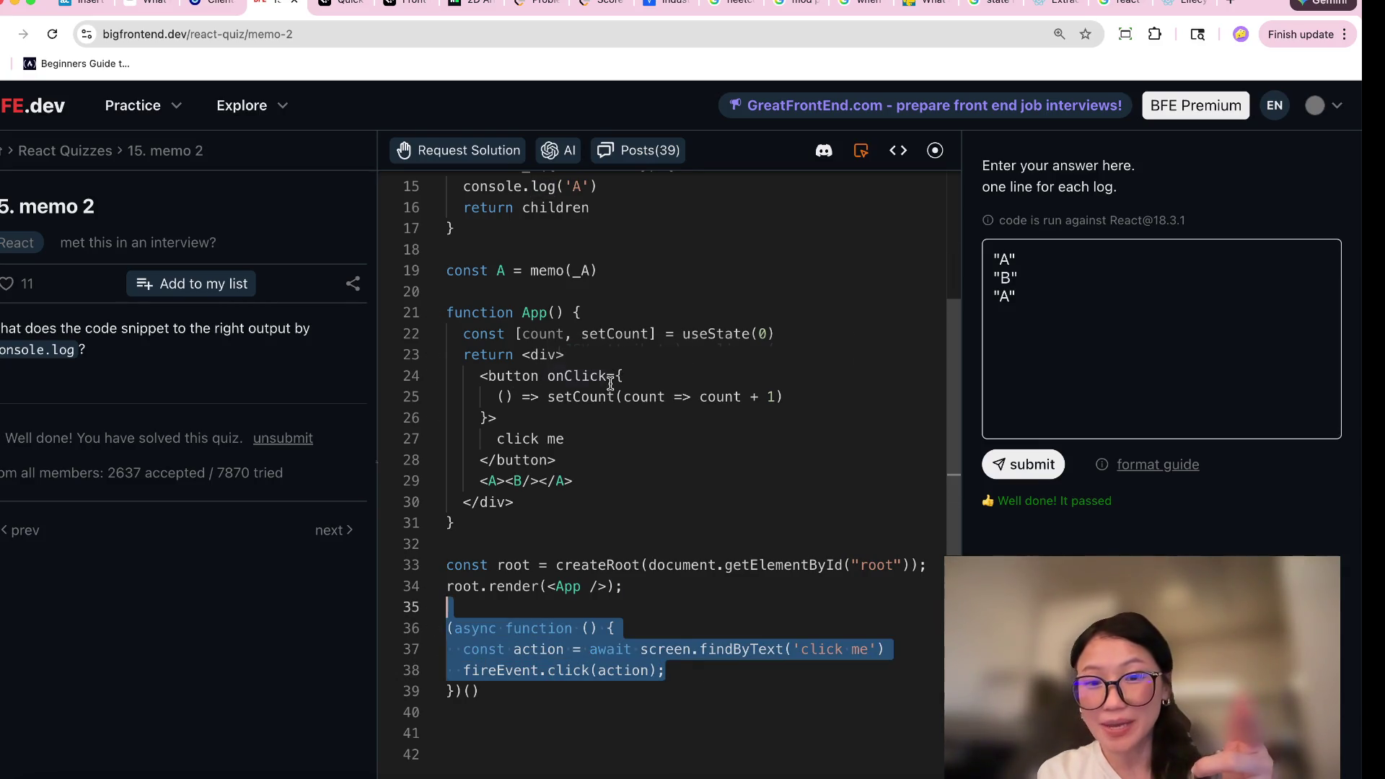
click(579, 398)
mouse_move(777, 333)
mouse_down()
mouse_move(689, 335)
mouse_move(687, 346)
mouse_move(685, 332)
mouse_up()
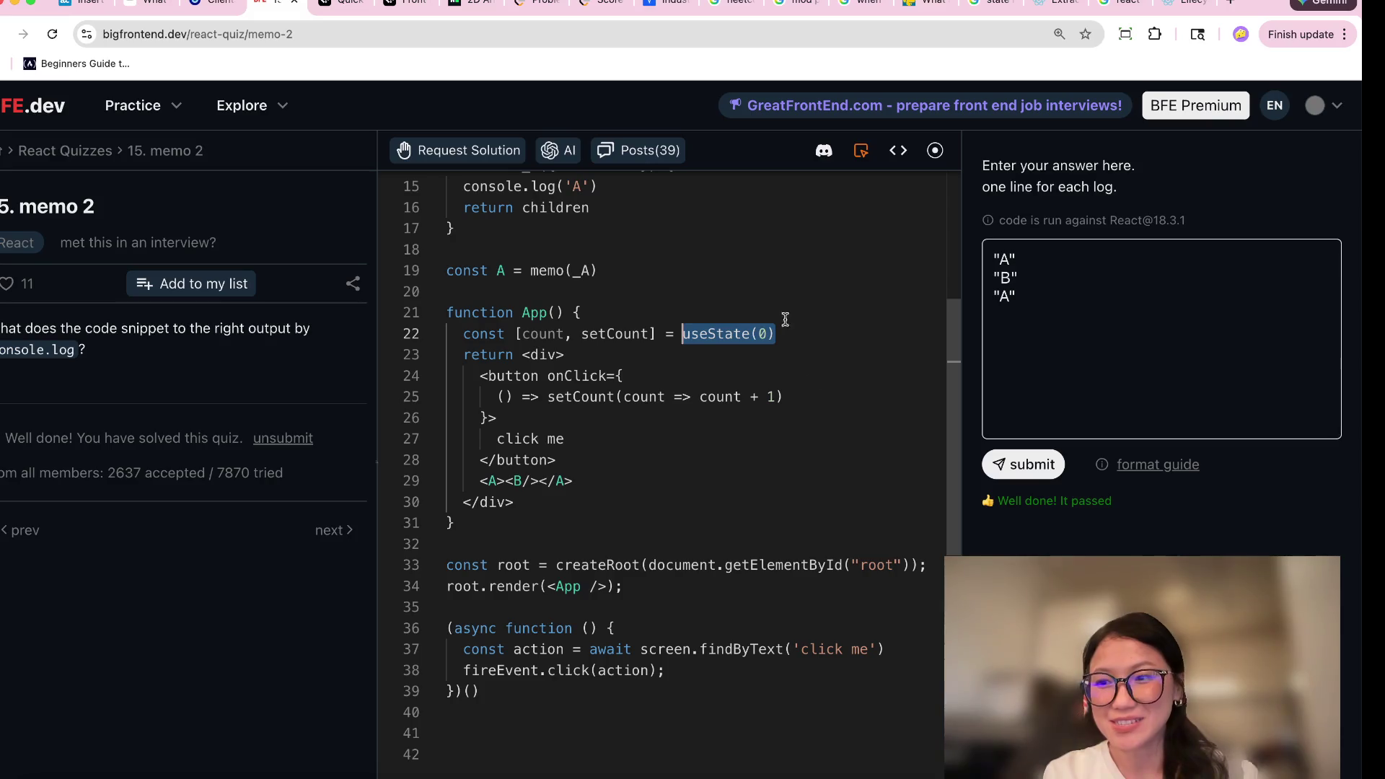
mouse_move(724, 342)
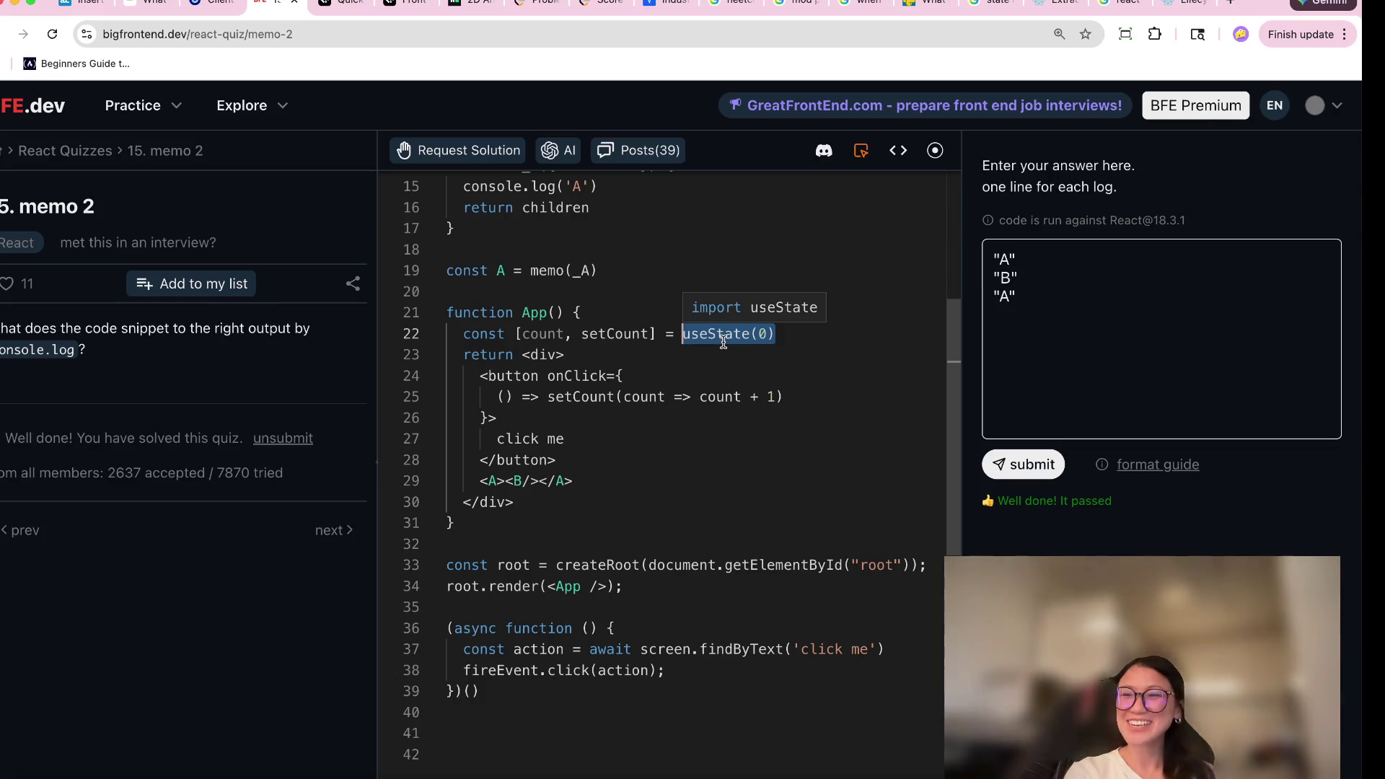
click(617, 460)
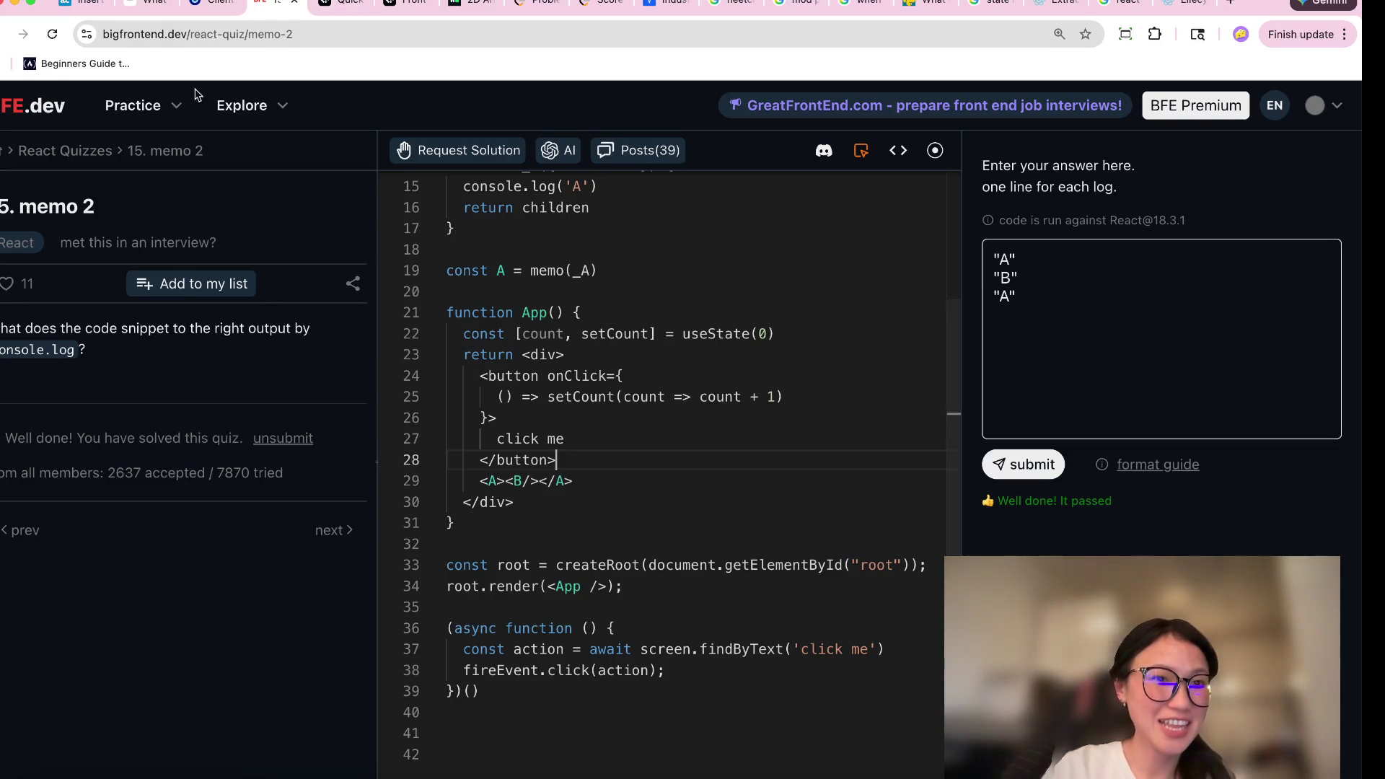
click(65, 150)
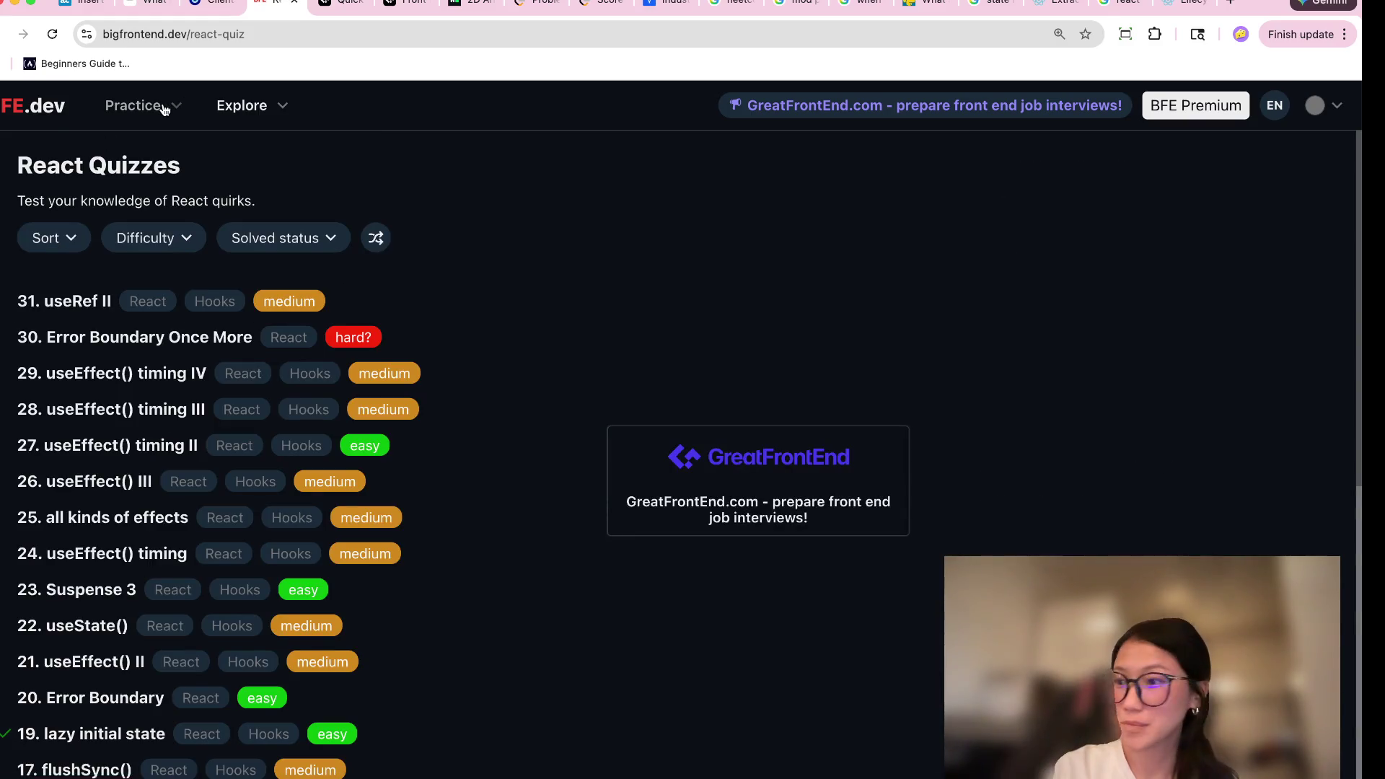
Browse the TypeScript Puzzles list from the Practice categories.
click(164, 109)
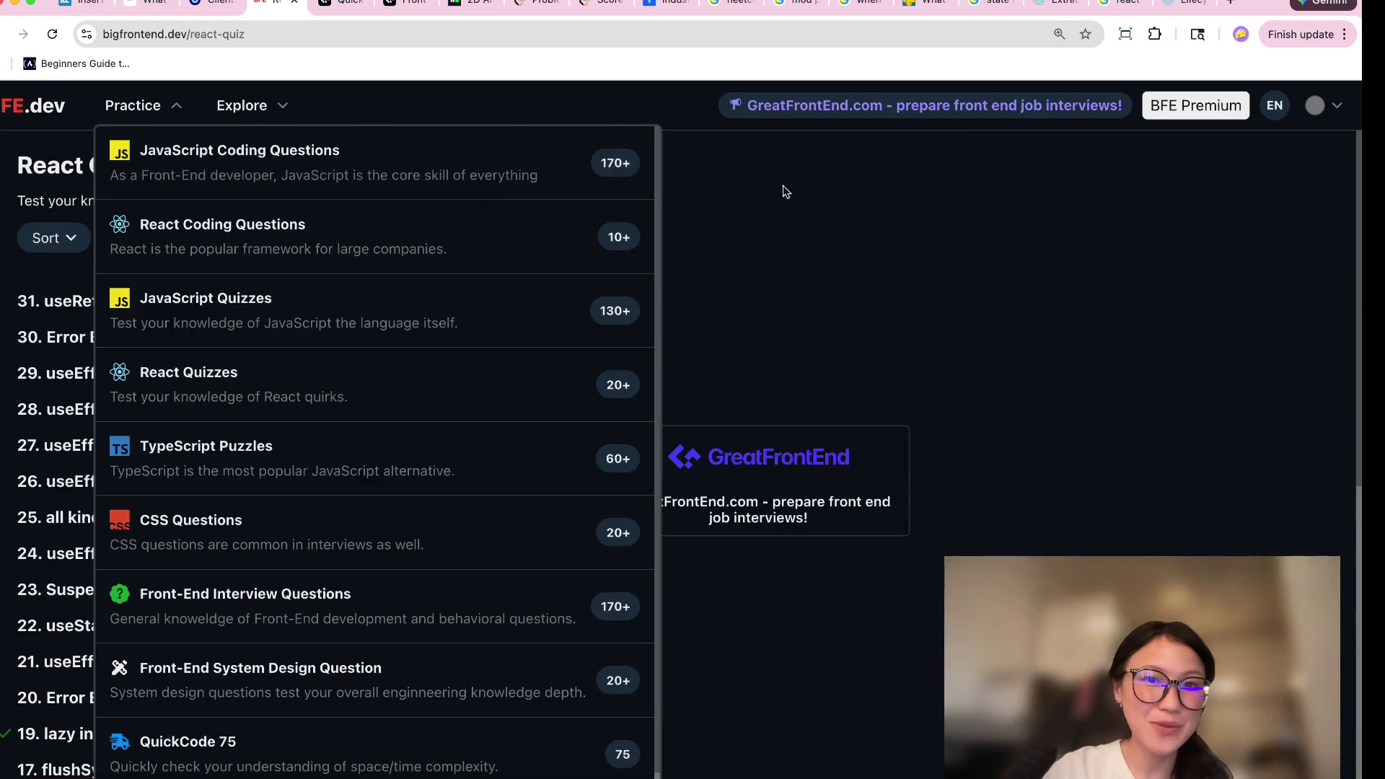
scroll(238, 436, down, 1)
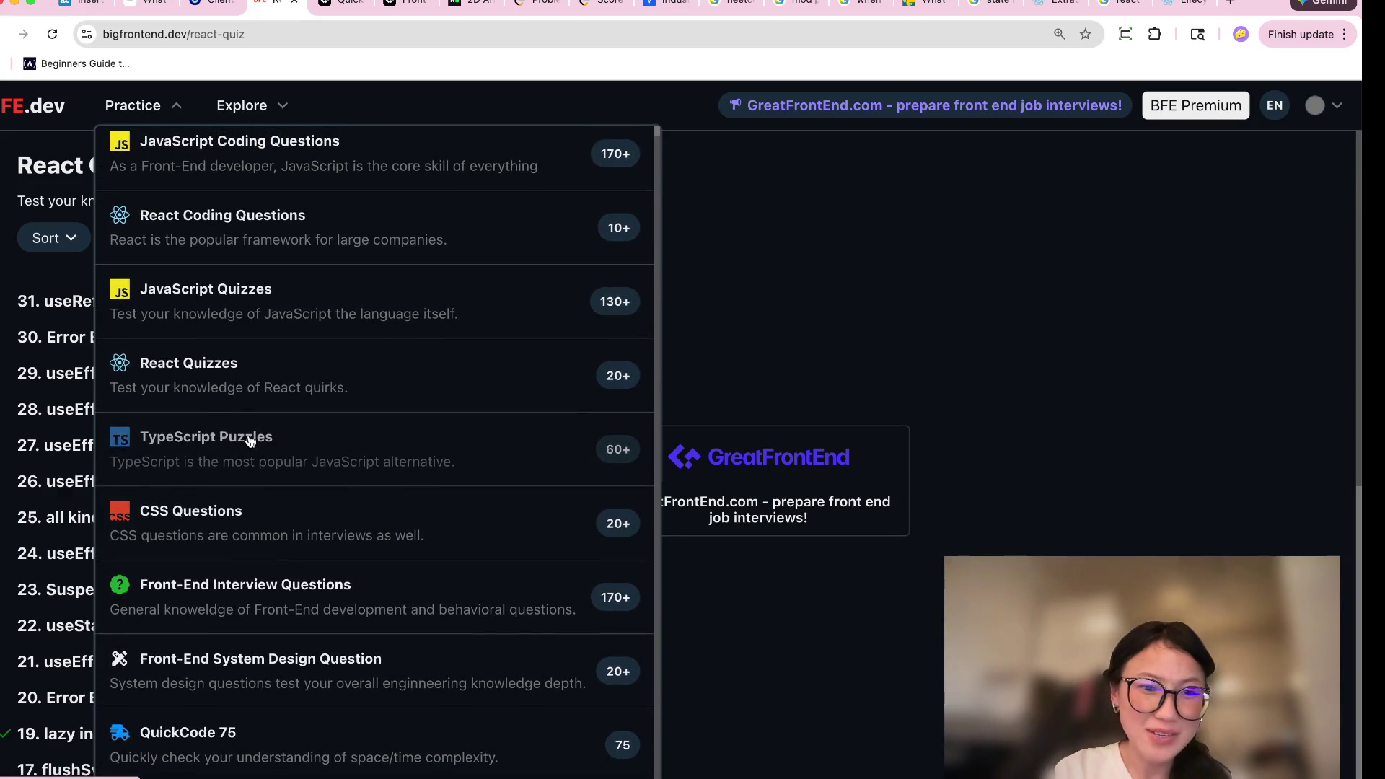
click(251, 442)
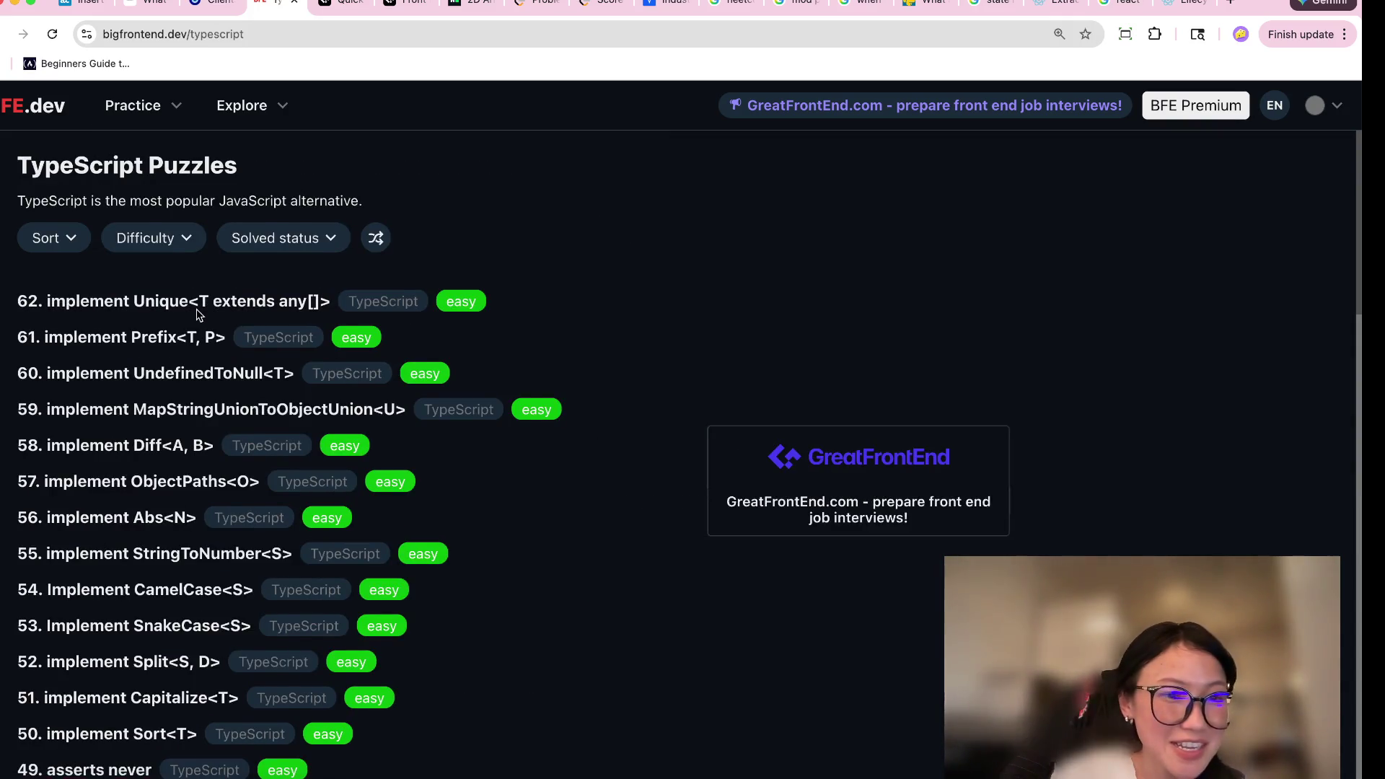
scroll(199, 315, down, 2)
scroll(199, 316, down, 20)
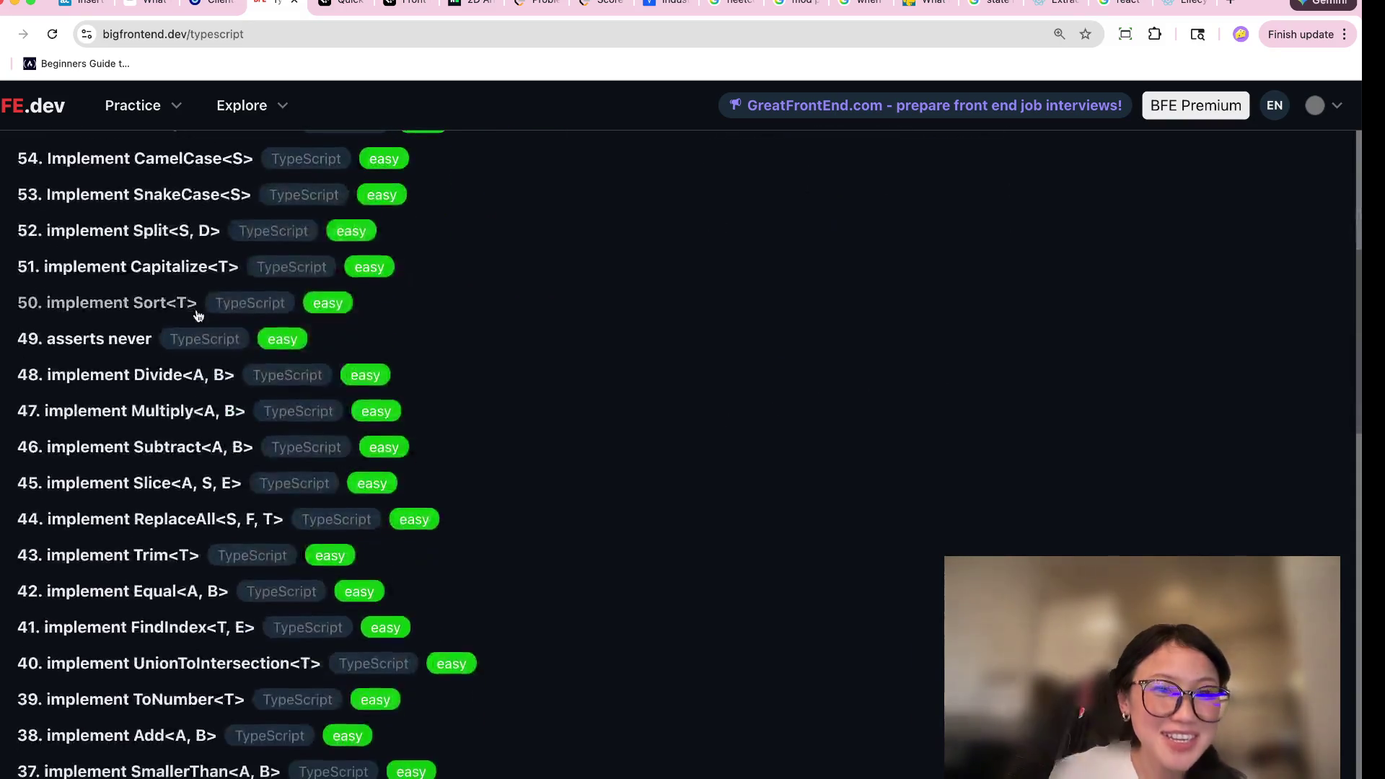
scroll(199, 315, up, 20)
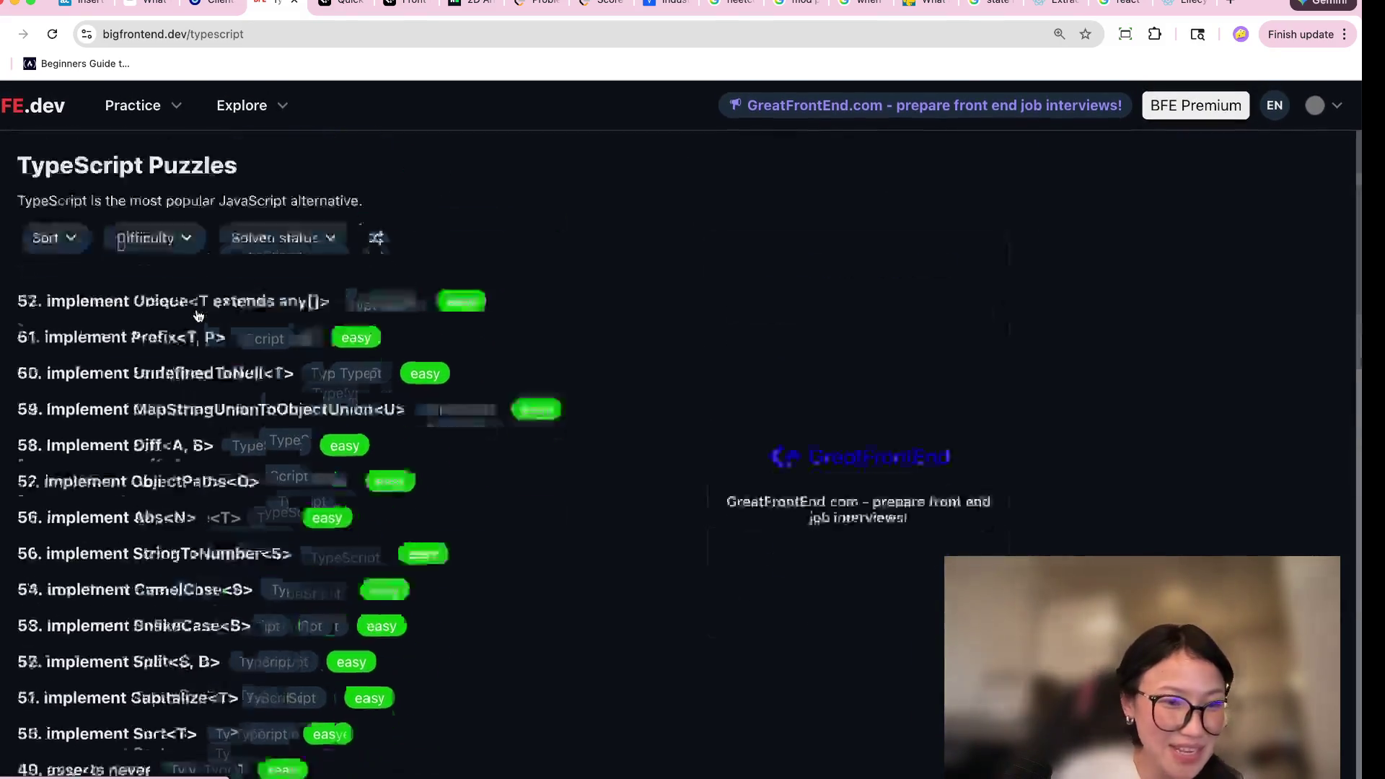
scroll(226, 526, down, 20)
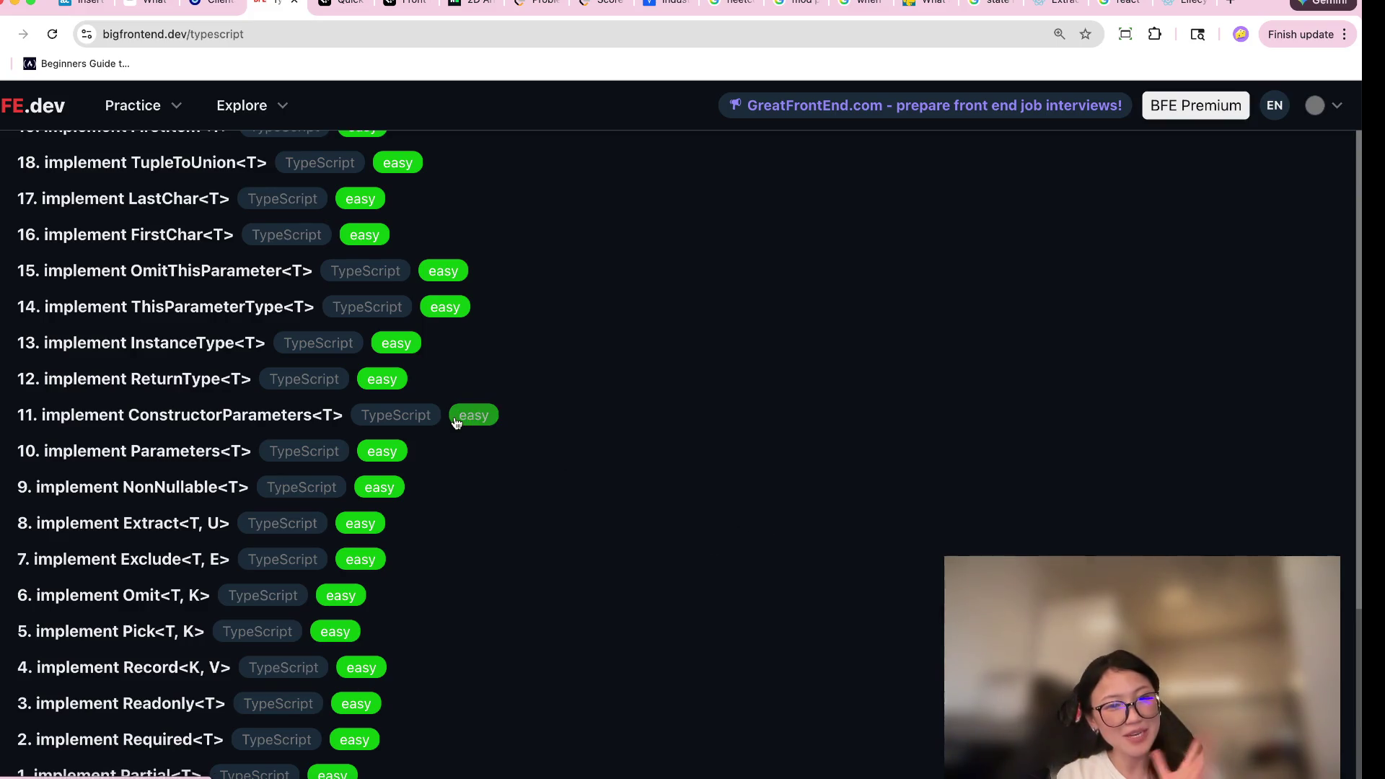
scroll(455, 417, up, 20)
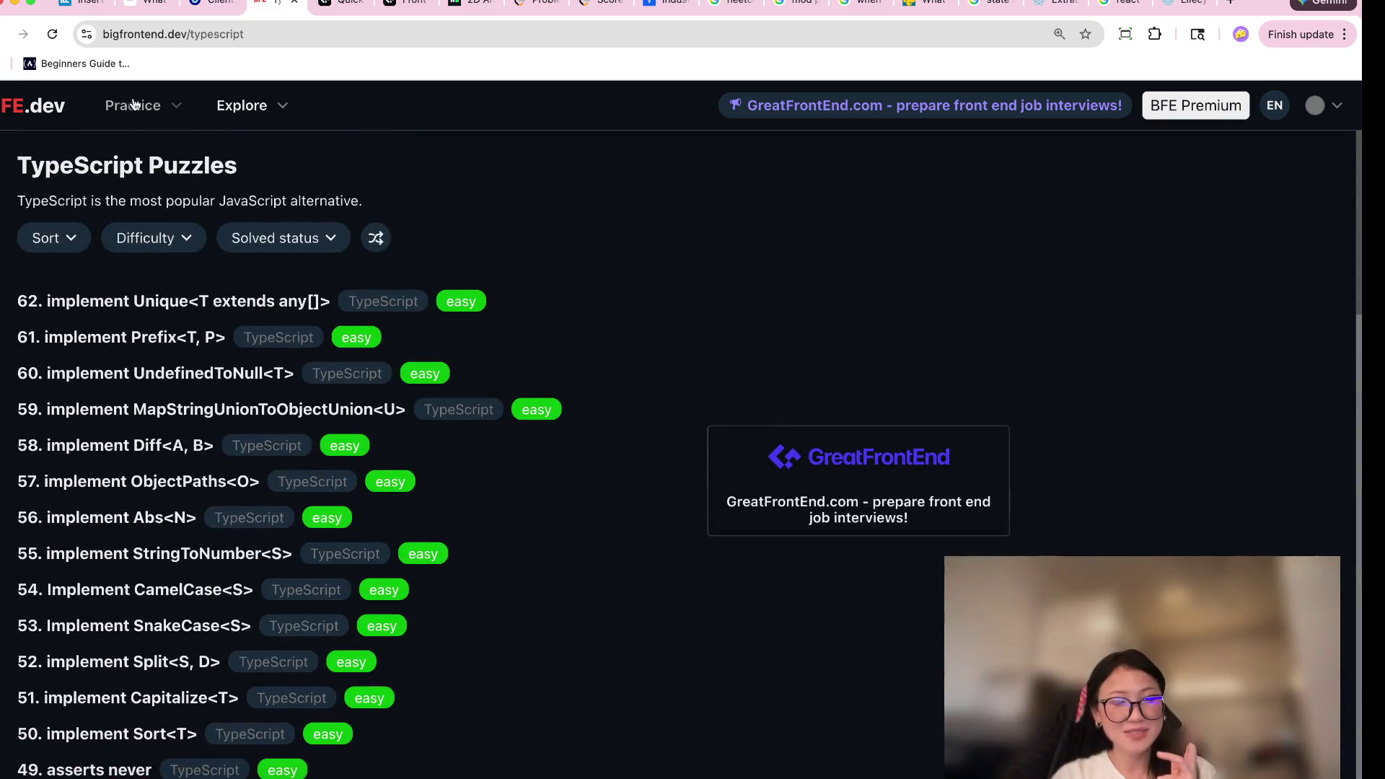
Go to the JavaScript Quizzes list and open '1. Promise order'.
click(133, 106)
scroll(352, 552, down, 1)
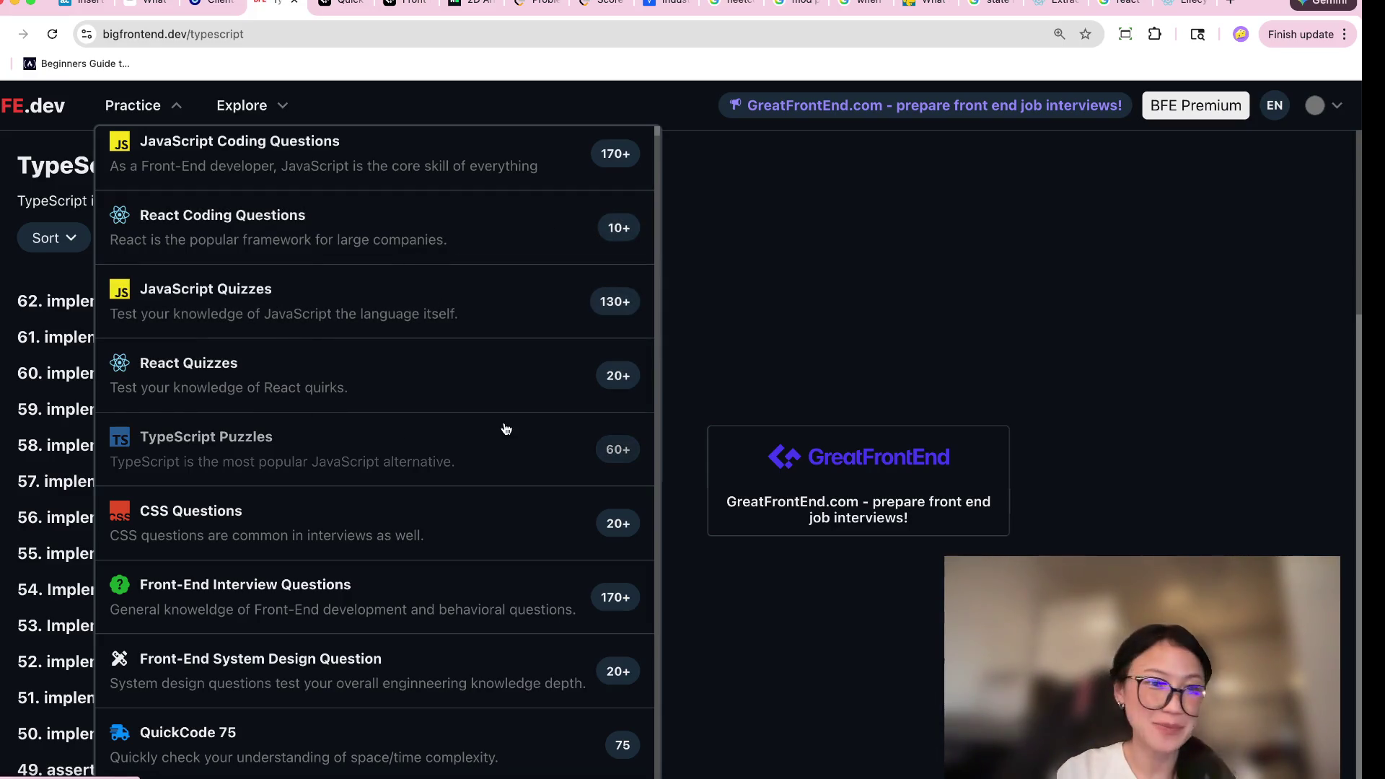
click(324, 313)
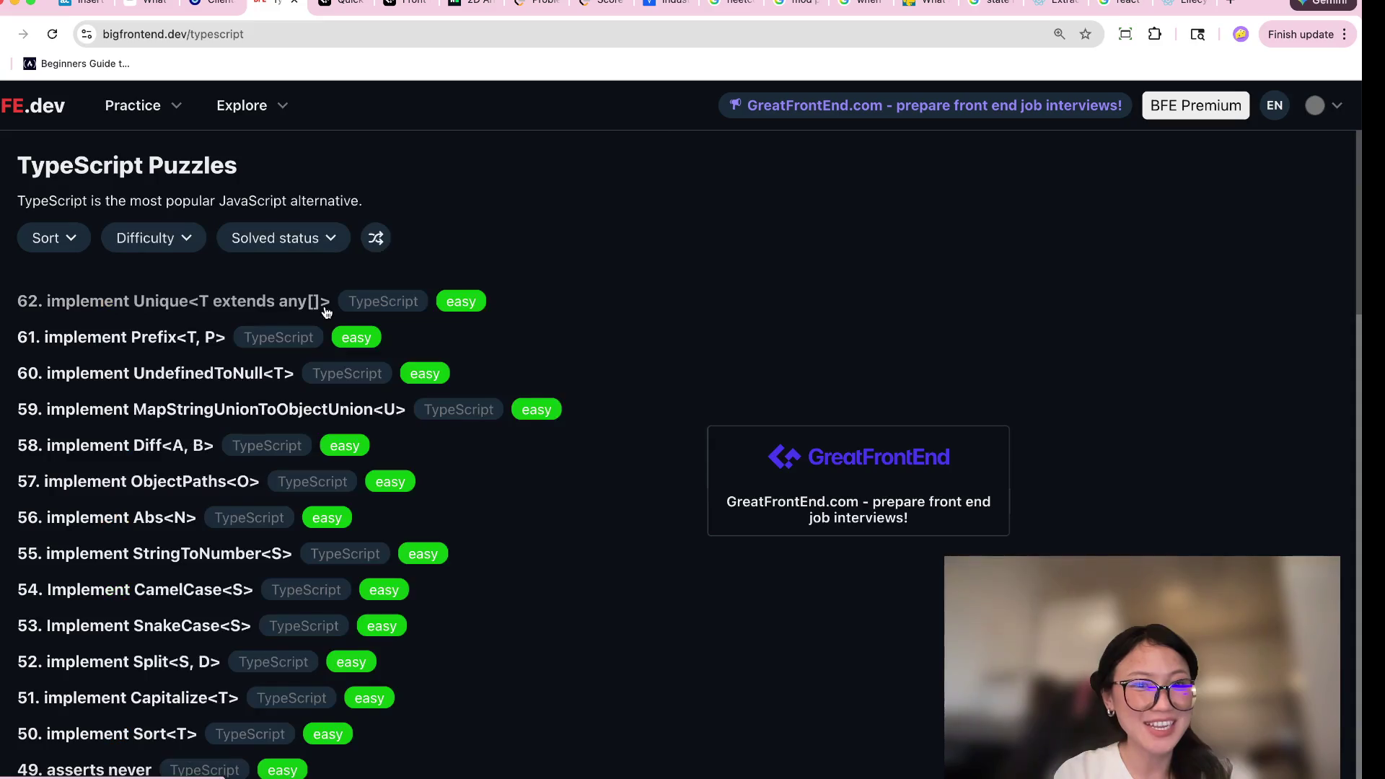
scroll(459, 620, down, 15)
scroll(462, 620, down, 20)
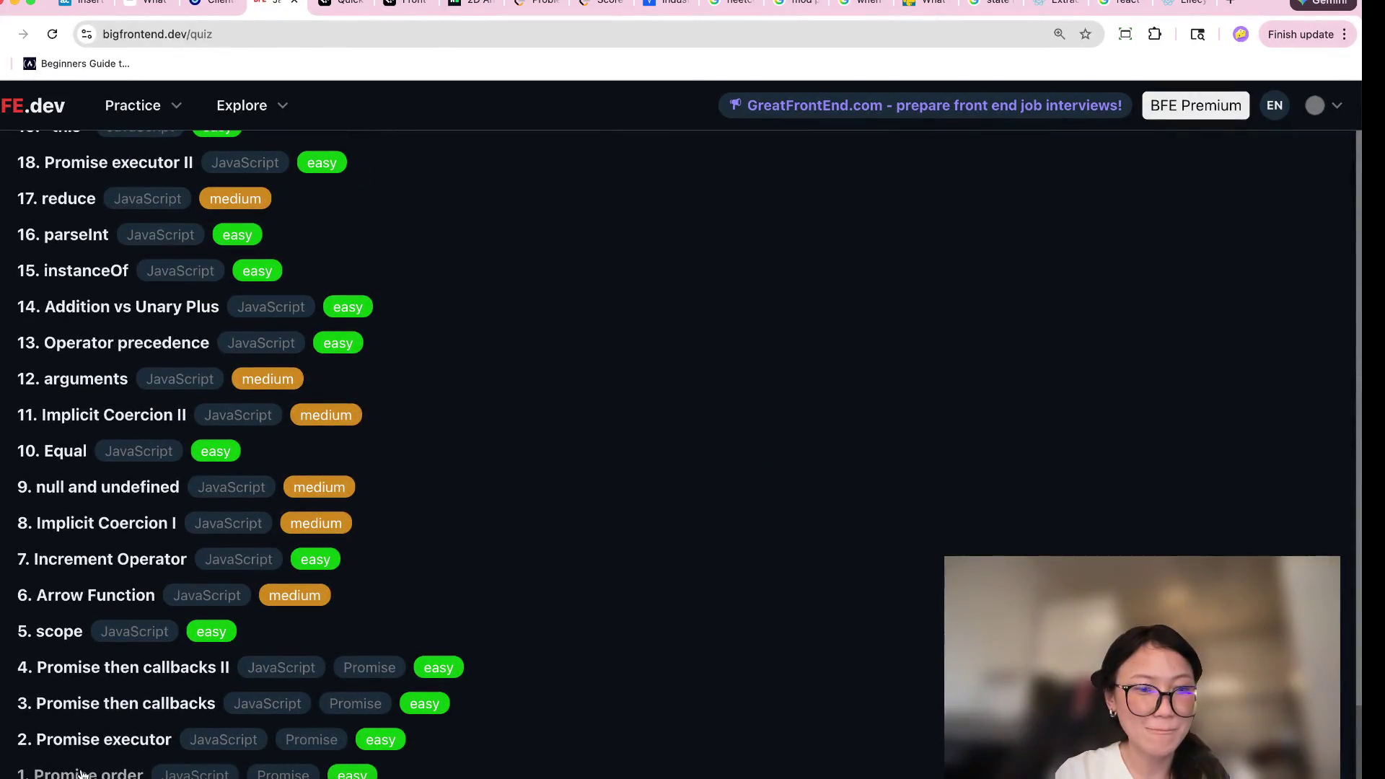
click(79, 773)
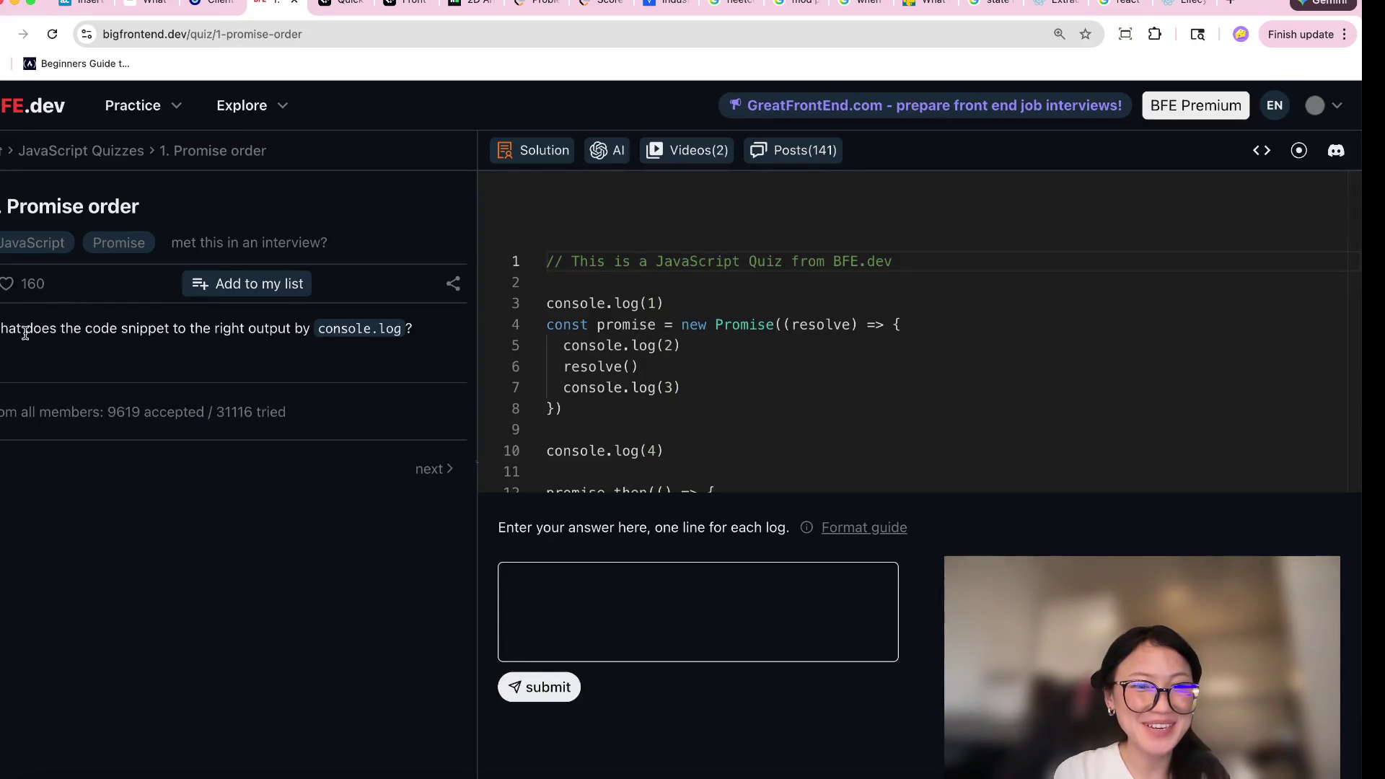
Review console.log(2) in the promise executor and the answer instructions below the code.
click(797, 351)
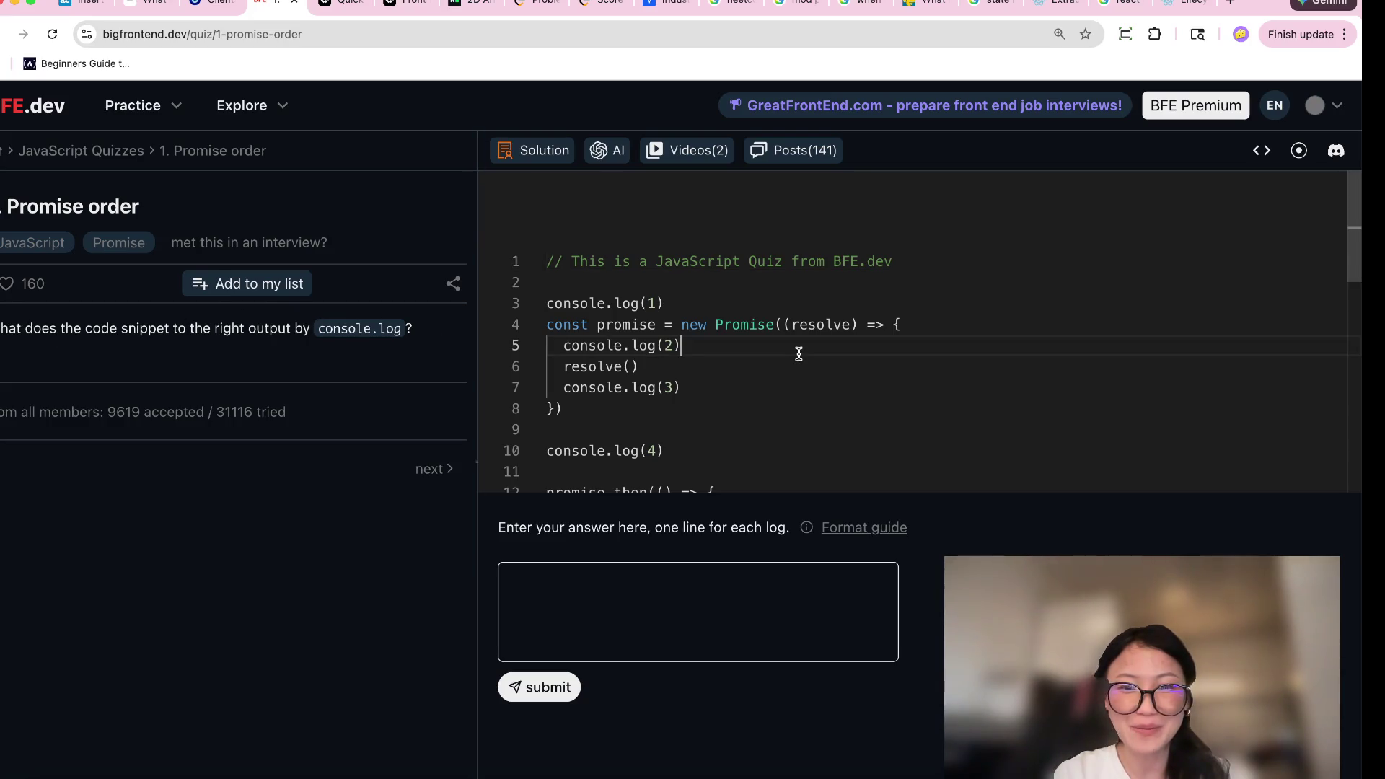
scroll(1014, 408, down, 5)
scroll(1018, 410, down, 1)
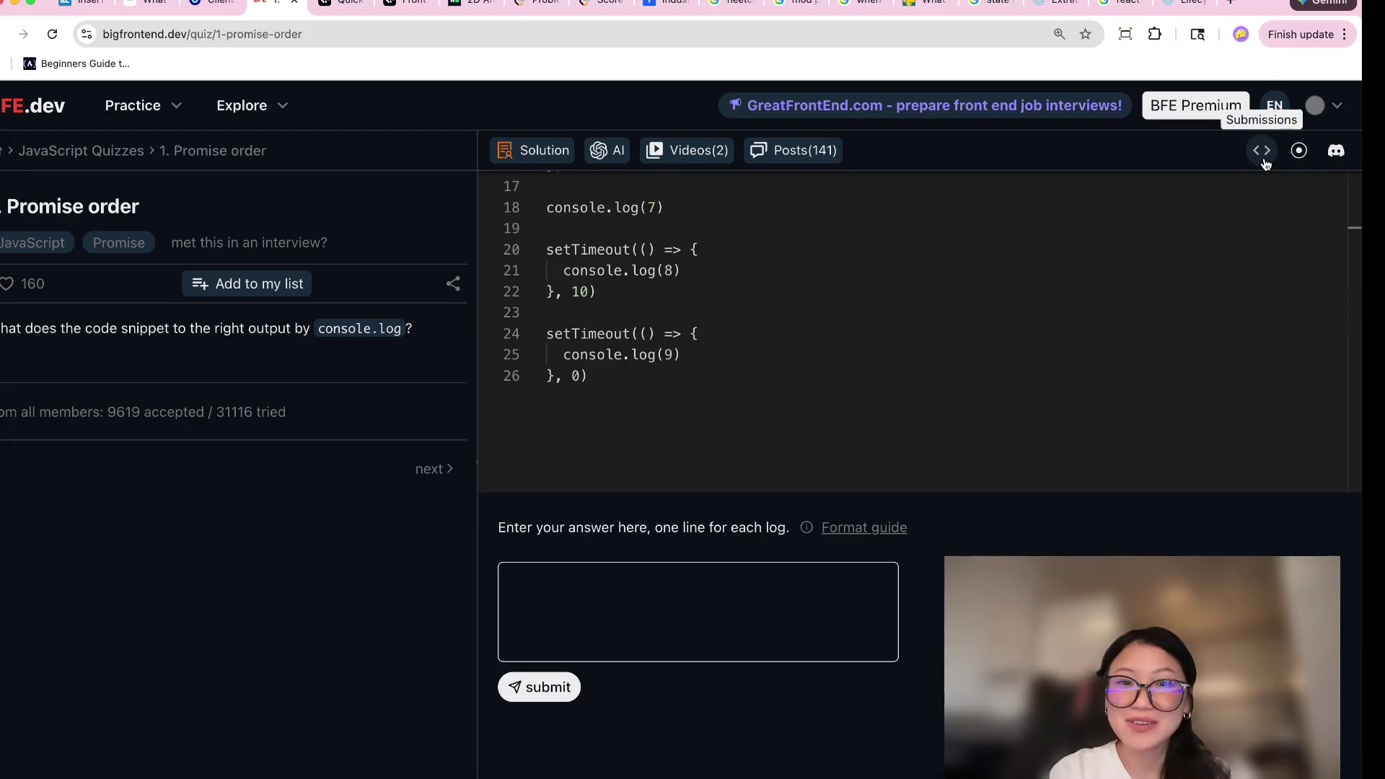
triple_click(997, 554)
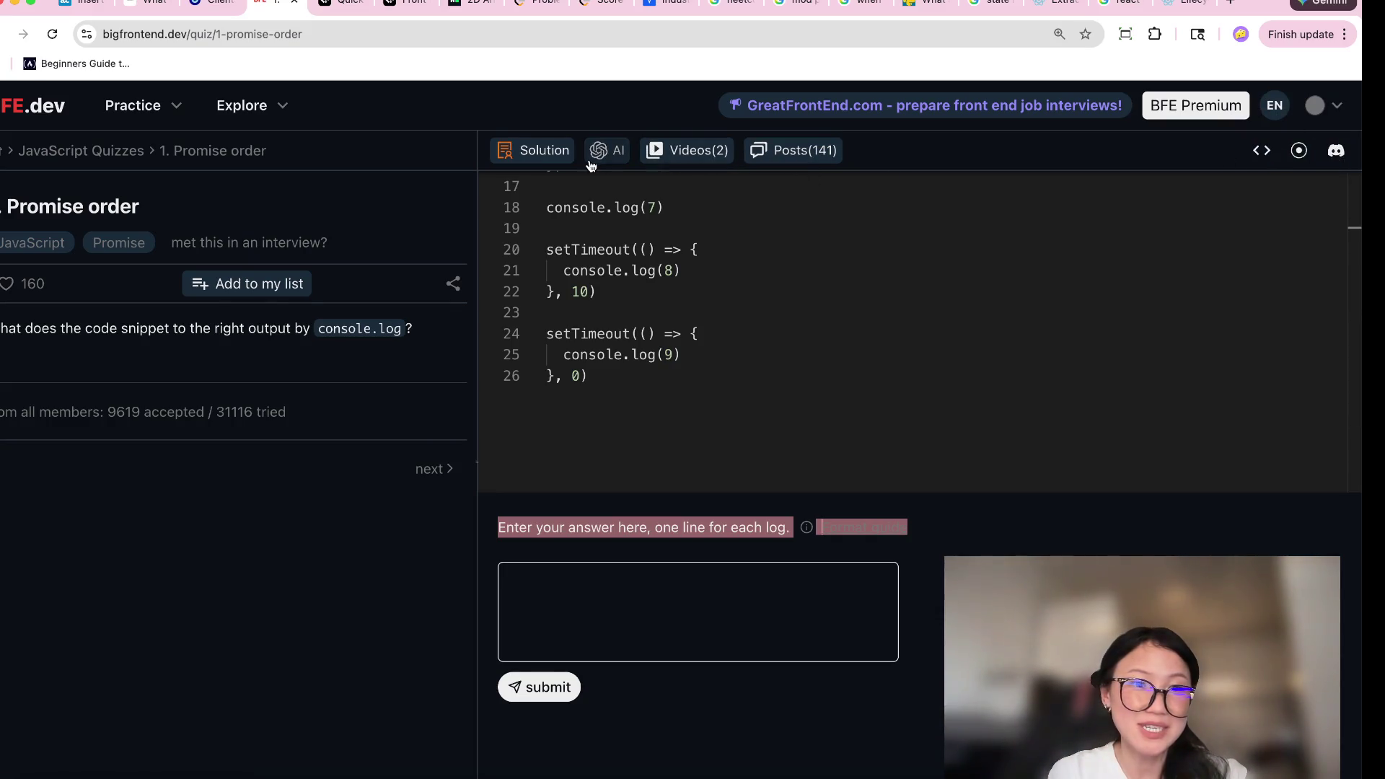
scroll(650, 368, up, 2)
scroll(649, 368, up, 5)
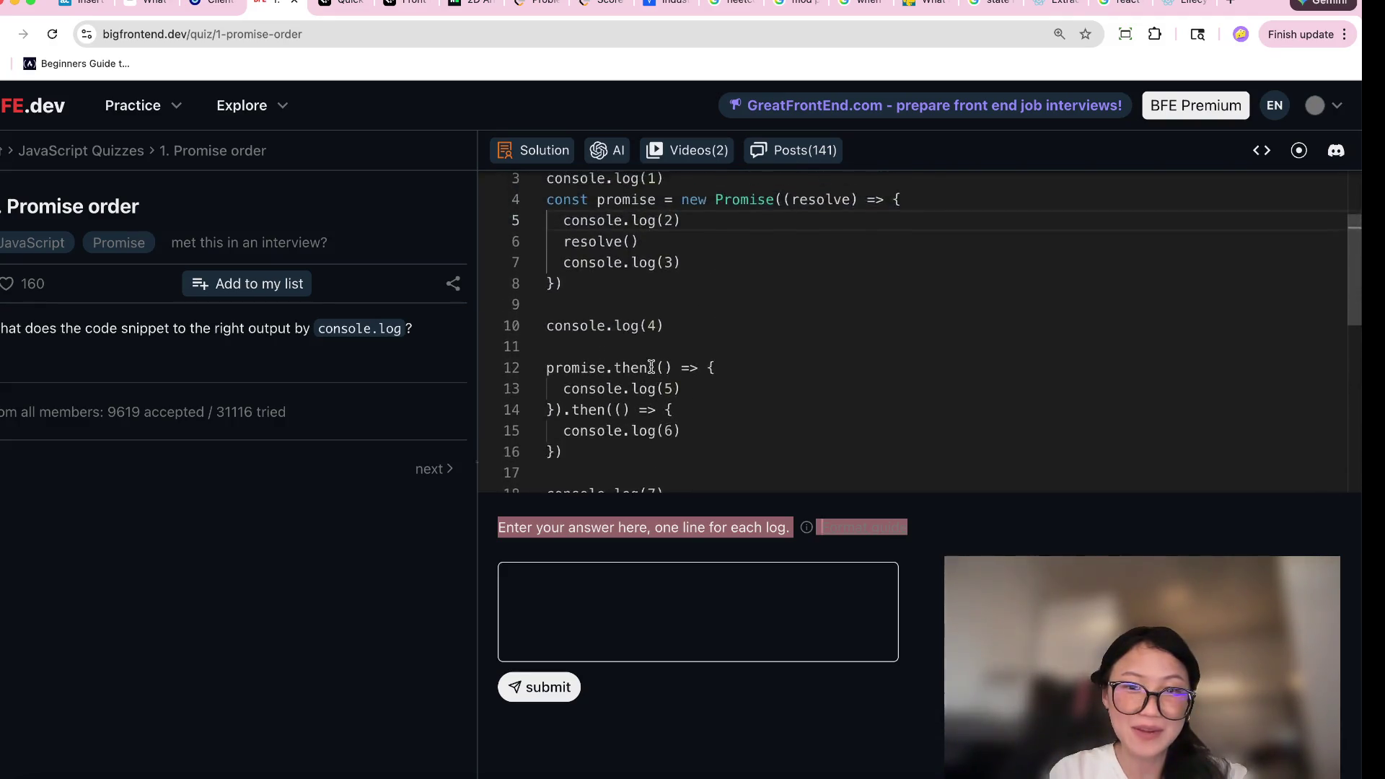
click(1058, 498)
click(778, 401)
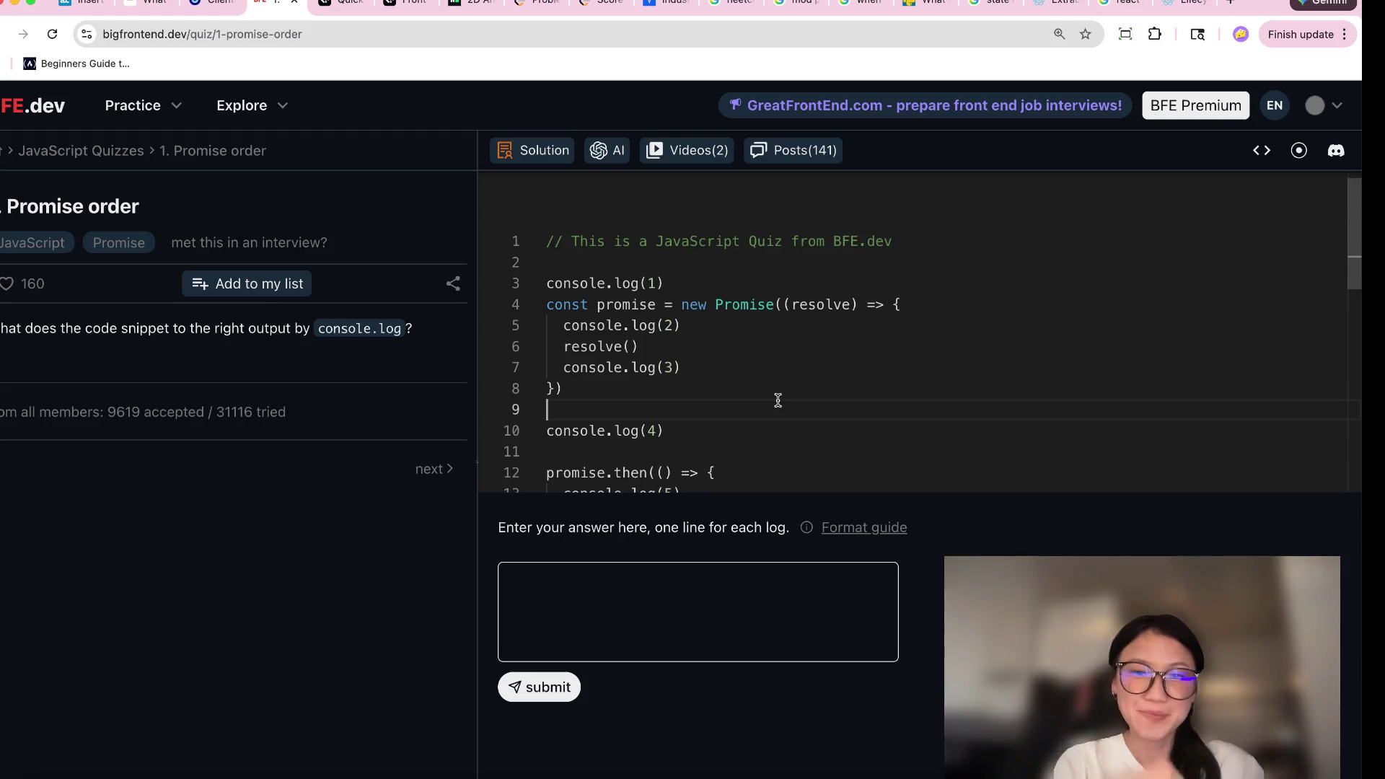
Trace console.log(1), the synchronous executor, console.log(4) and both setTimeout blocks.
drag(563, 283, 737, 282)
drag(586, 305, 710, 363)
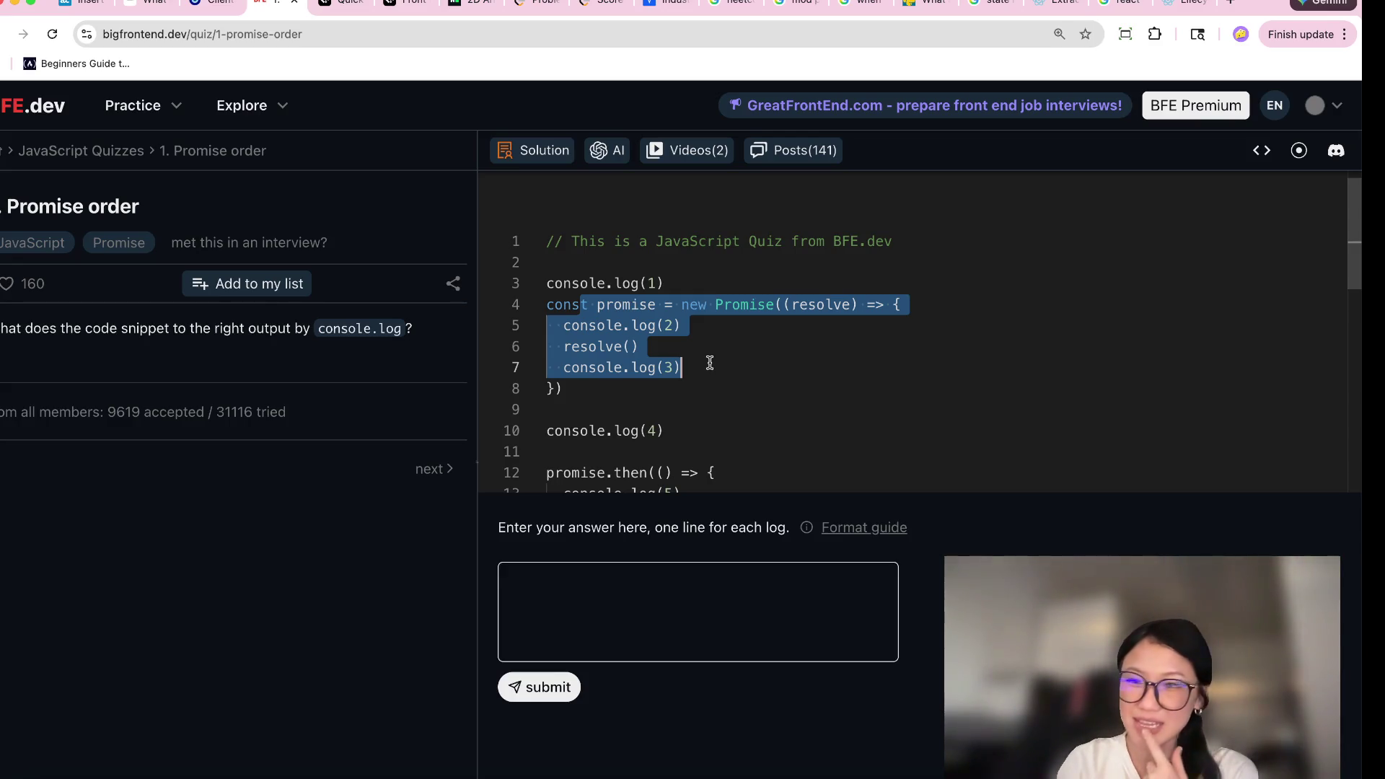
scroll(709, 363, down, 1)
click(682, 402)
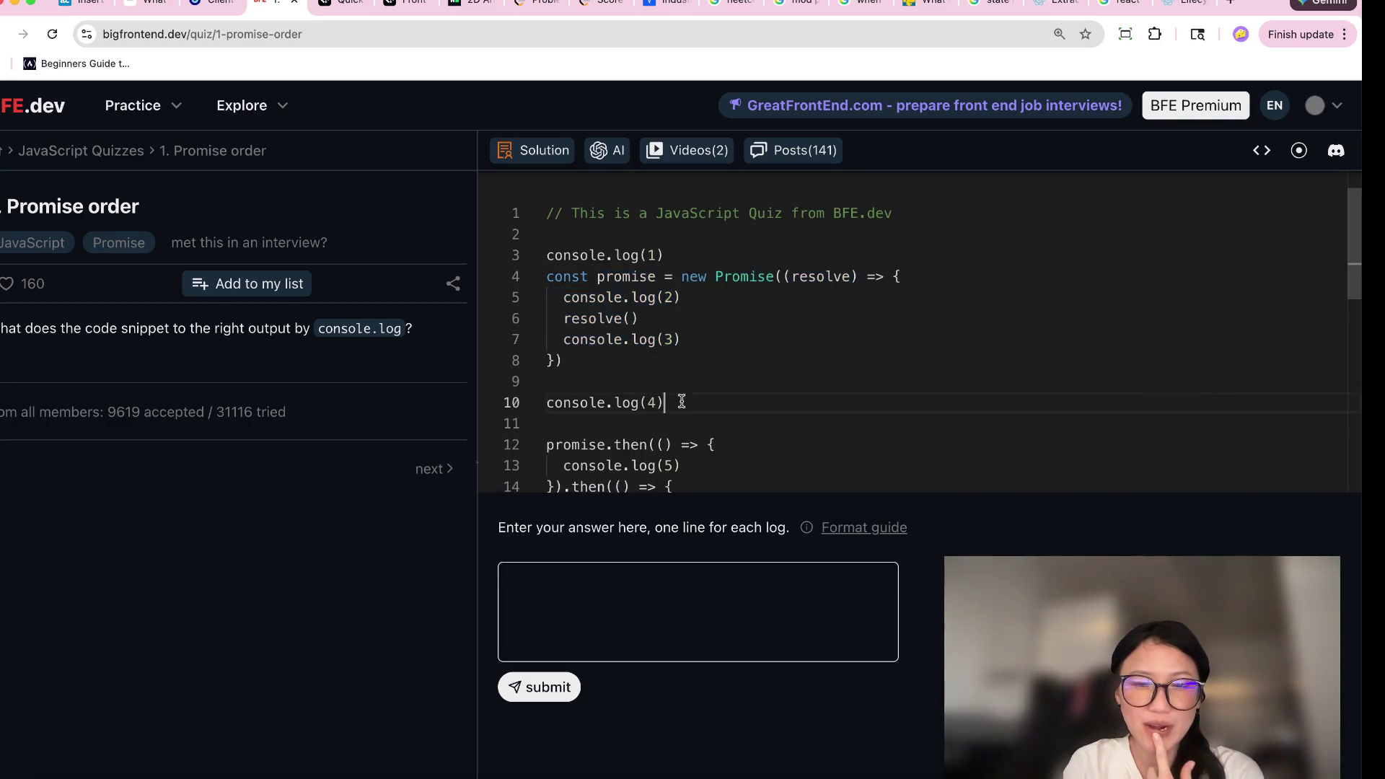
scroll(681, 402, down, 5)
scroll(616, 404, down, 5)
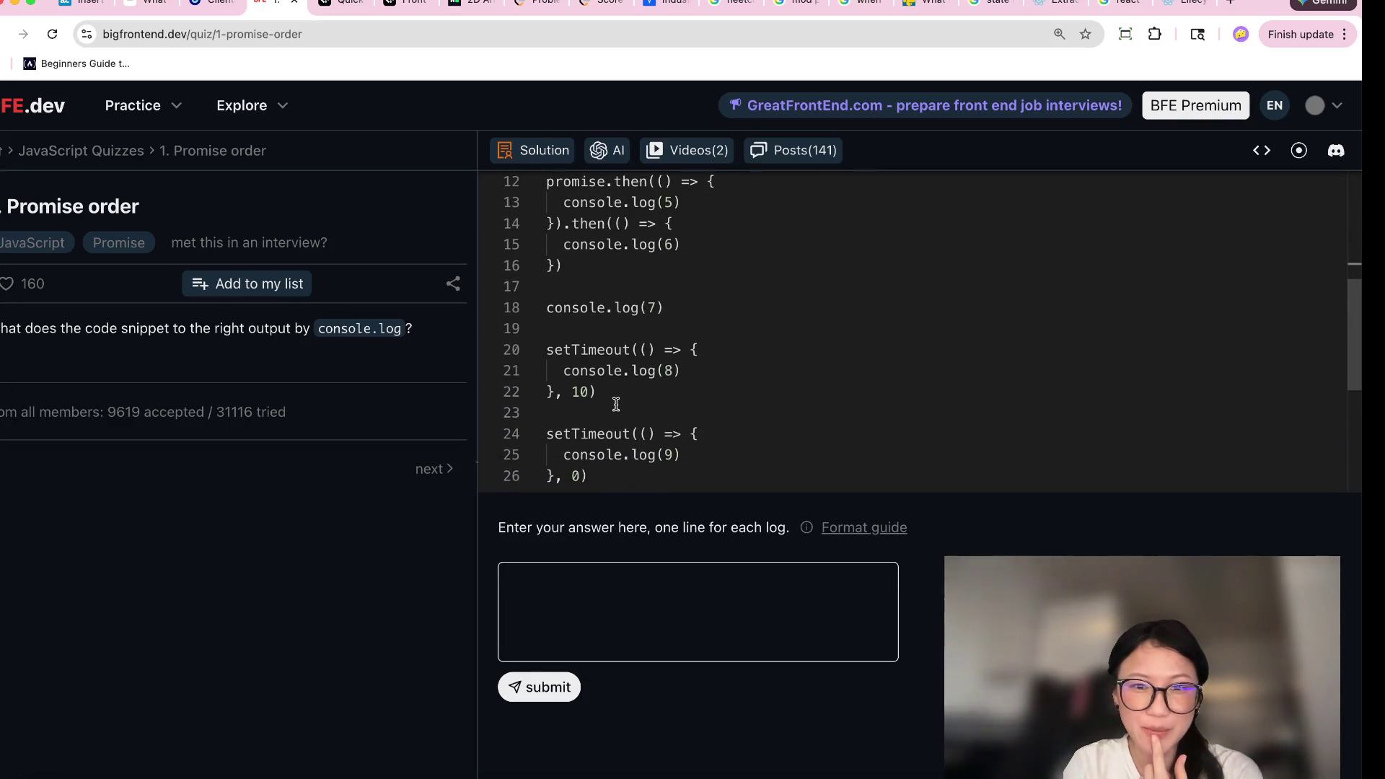
click(641, 400)
scroll(640, 401, down, 3)
click(640, 400)
scroll(640, 401, up, 10)
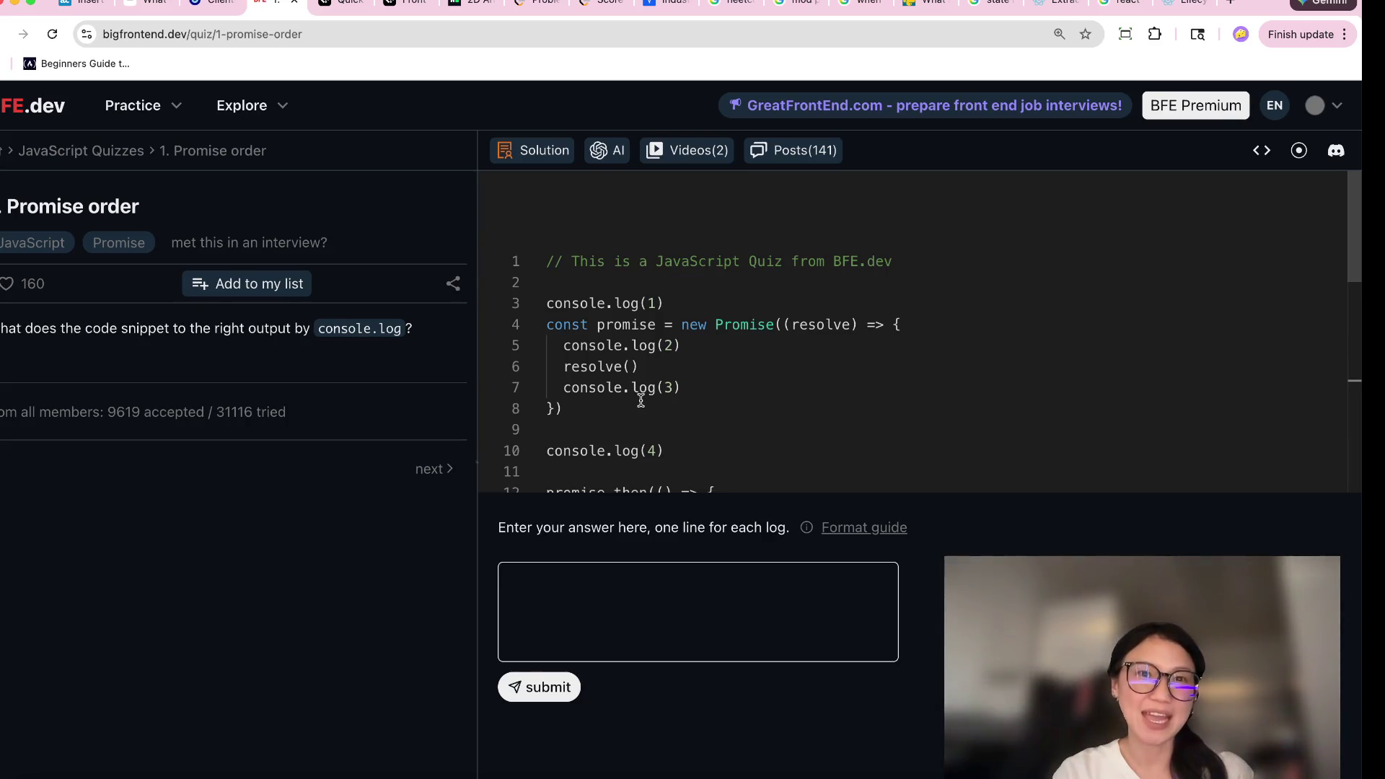
click(627, 639)
Enter 1 and 4 as the first answer lines after examining the Promise constructor.
scroll(741, 423, down, 1)
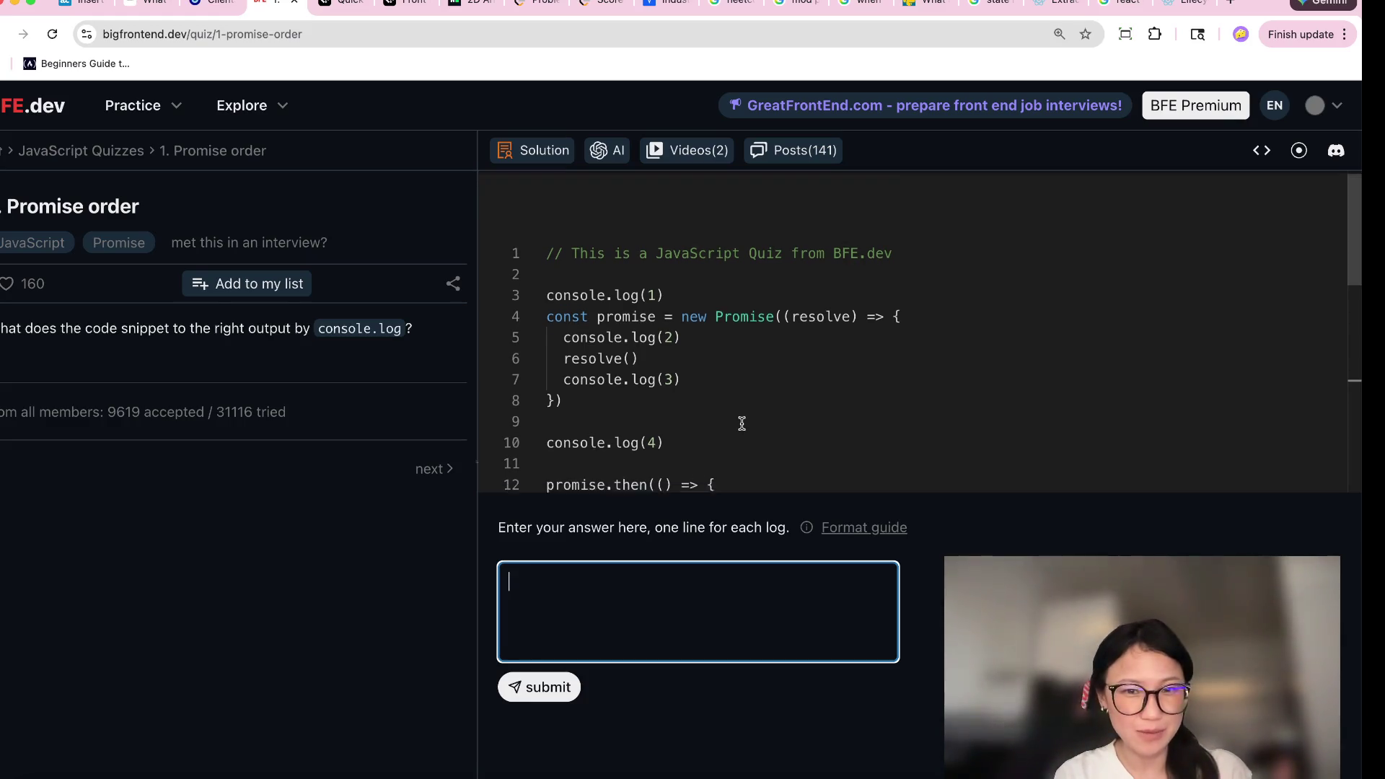
text(1)
mouse_move(548, 290)
mouse_down()
mouse_move(676, 418)
mouse_move(676, 375)
mouse_up()
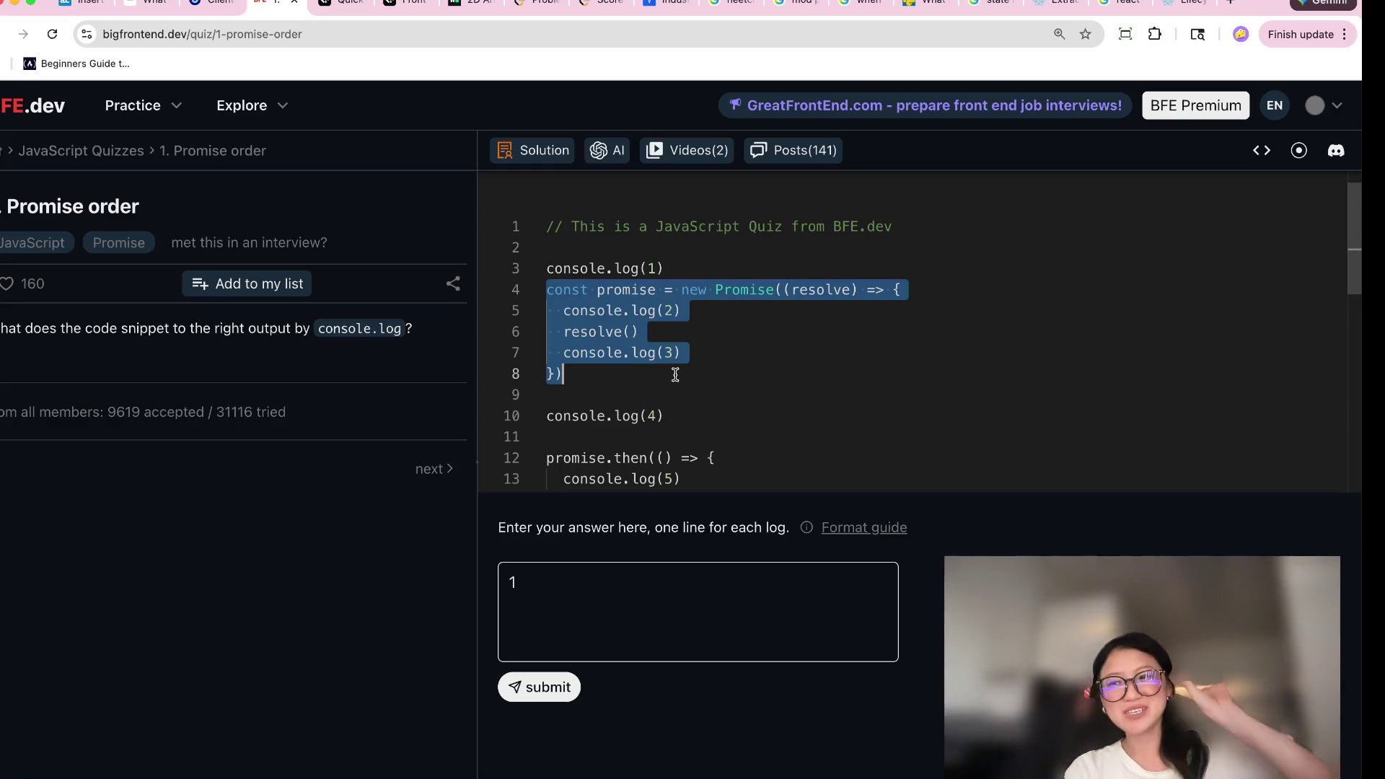
scroll(675, 374, down, 1)
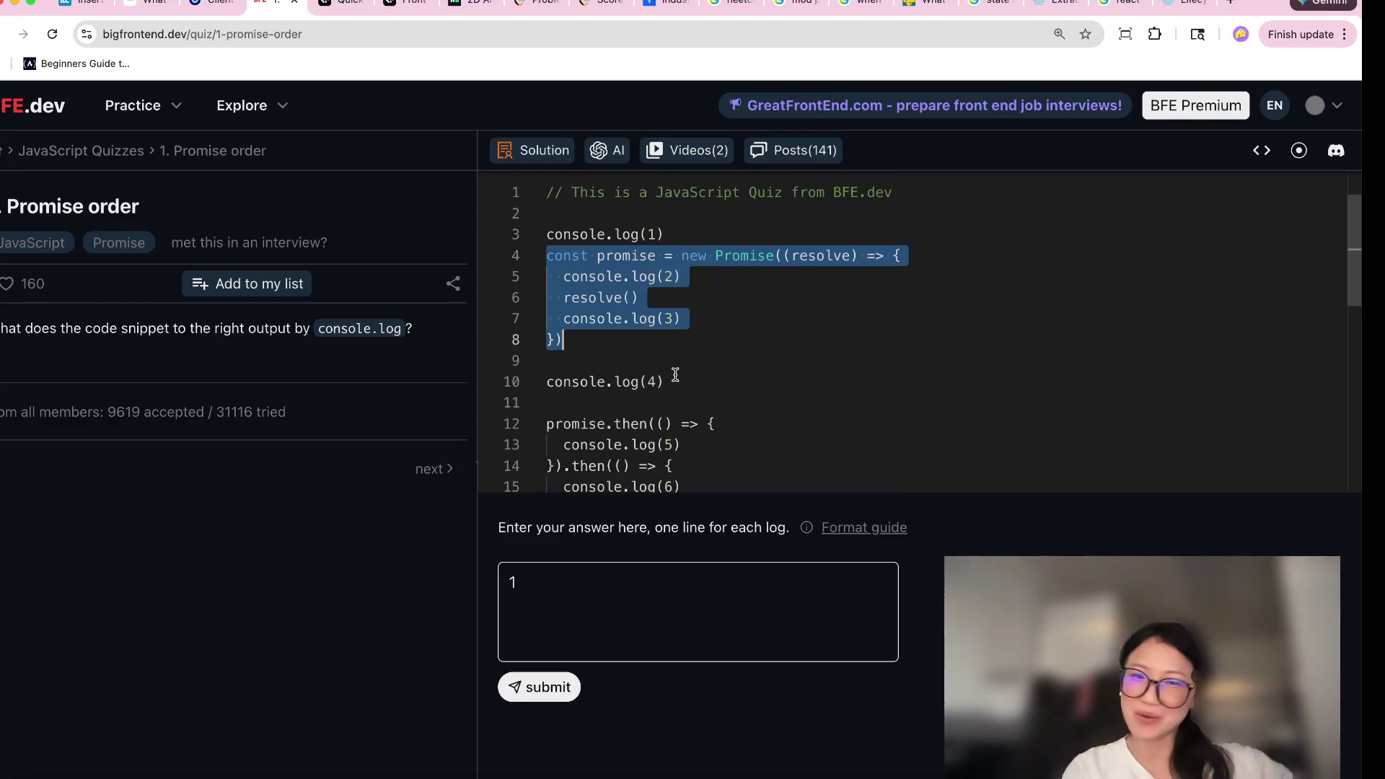
click(558, 593)
text(4)
key(Return)
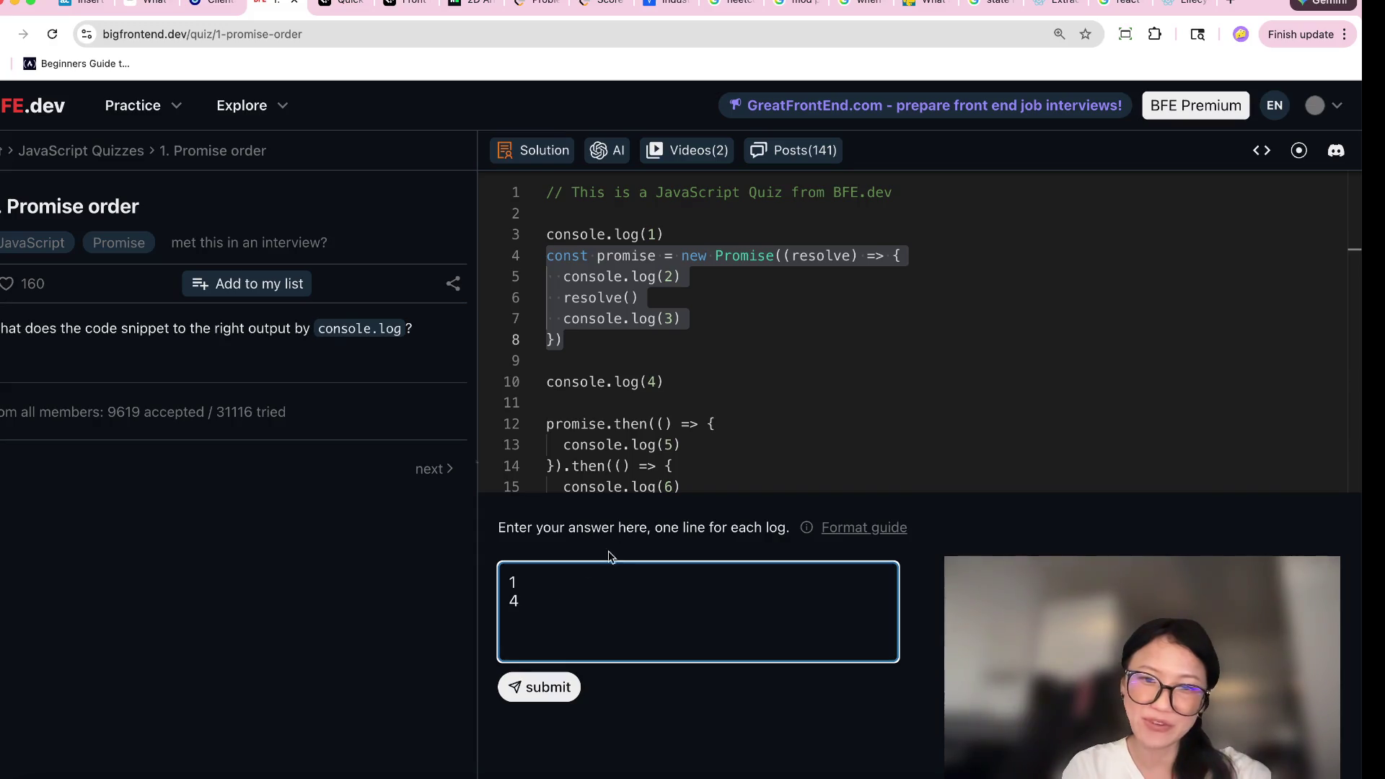
scroll(694, 470, down, 2)
click(609, 391)
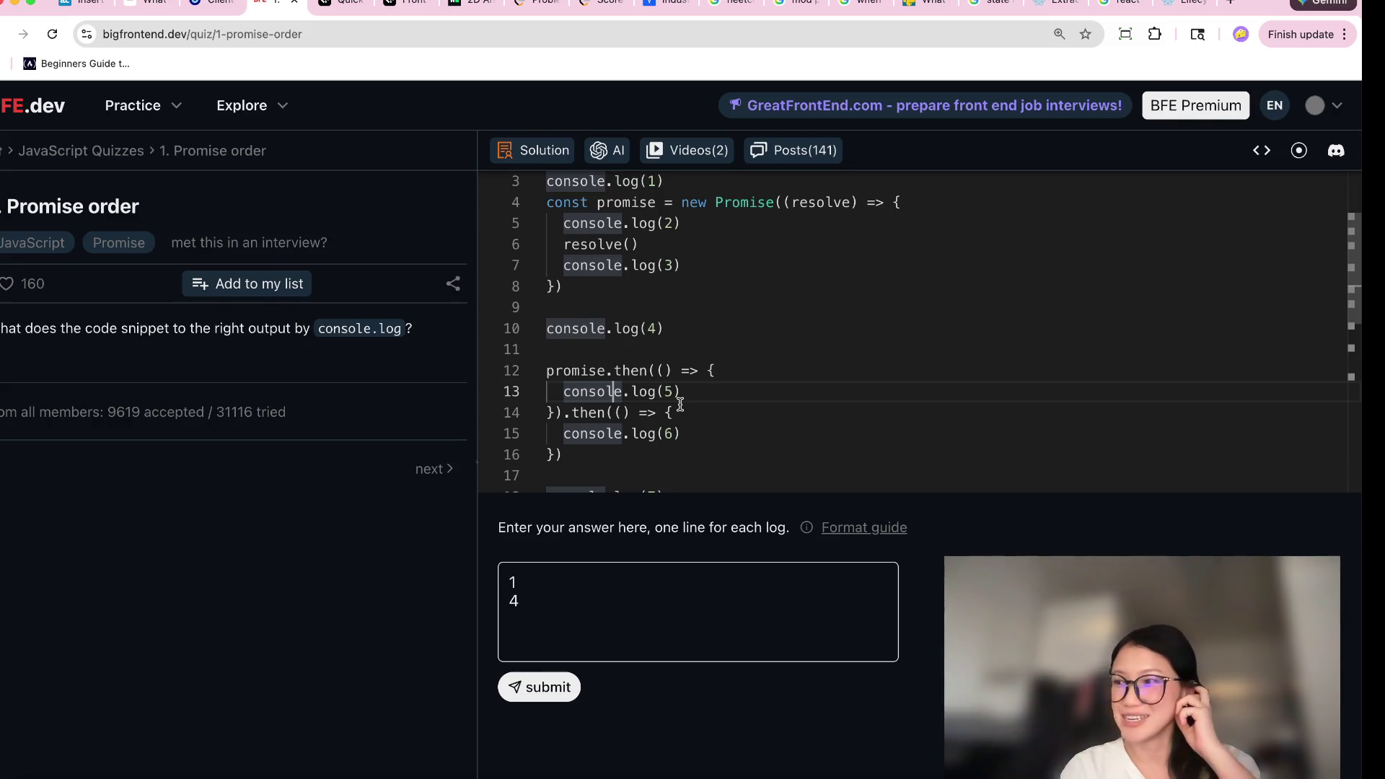
Add 7 to the answer, checking console.log(7) and both setTimeout blocks.
scroll(680, 405, down, 4)
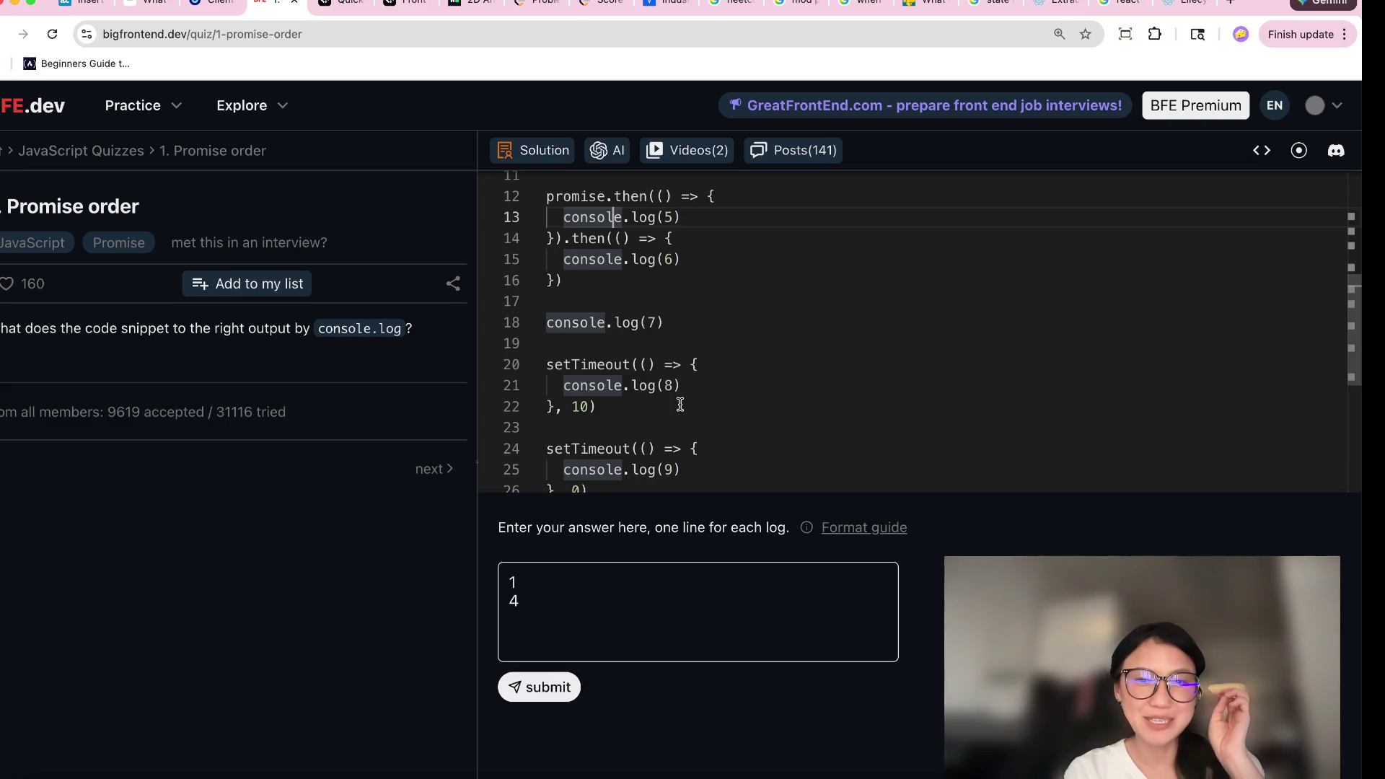
scroll(680, 405, down, 1)
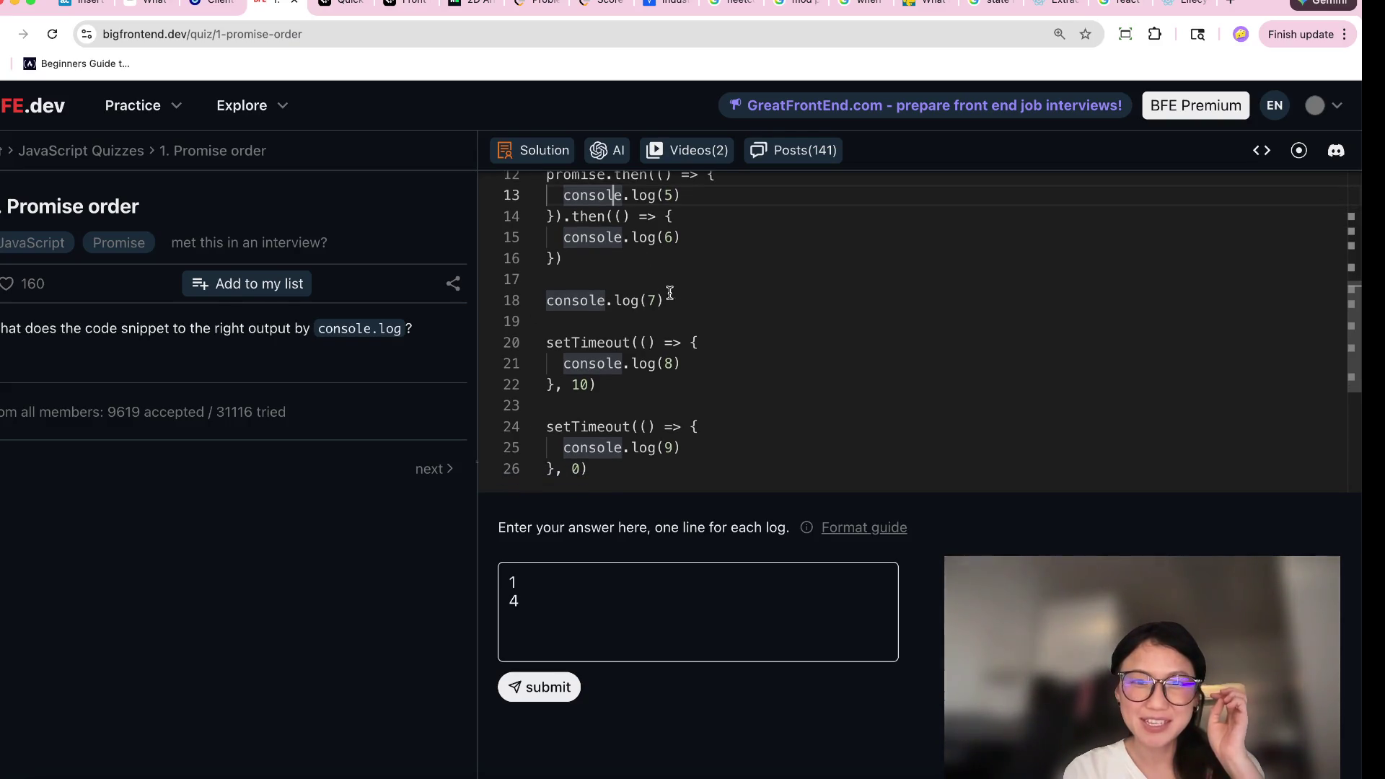
drag(665, 296, 531, 296)
click(595, 622)
text(7)
drag(666, 300, 546, 302)
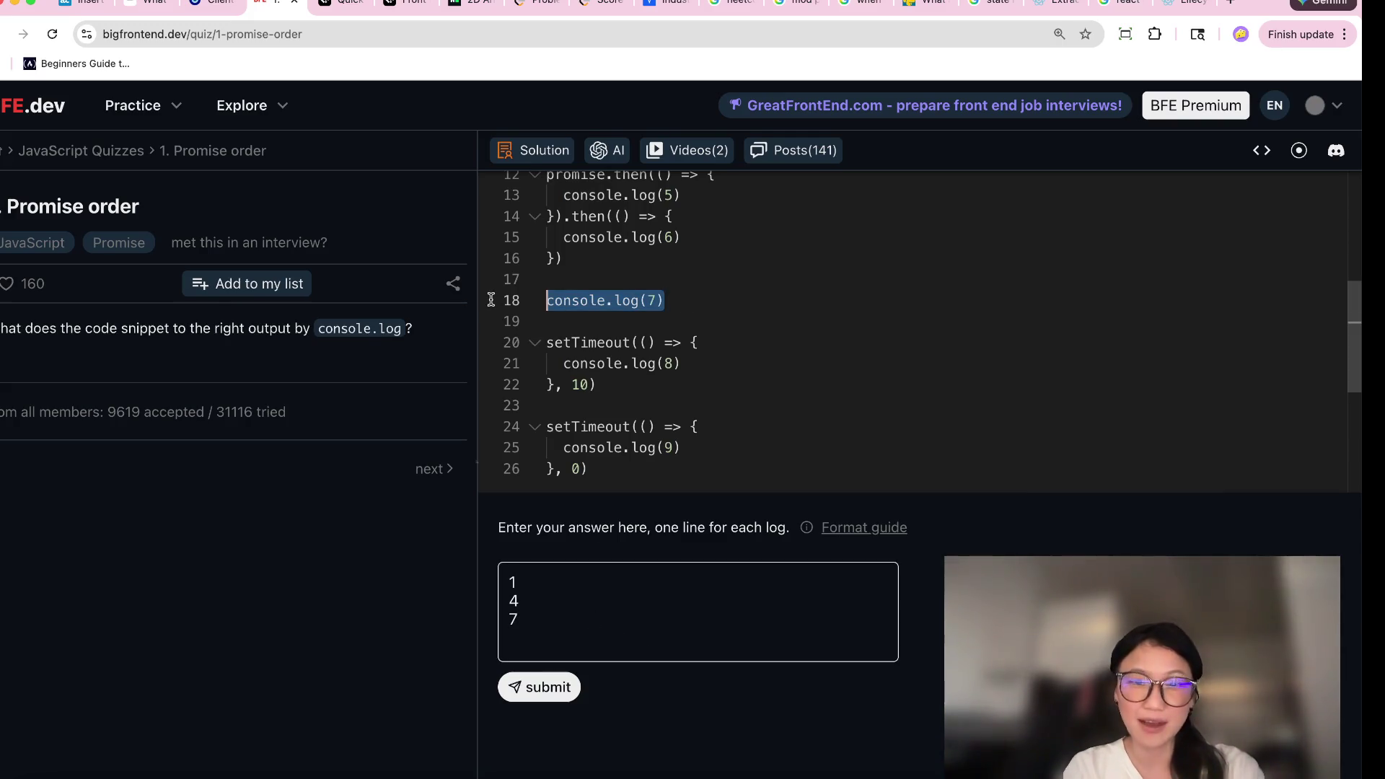
drag(613, 384, 548, 346)
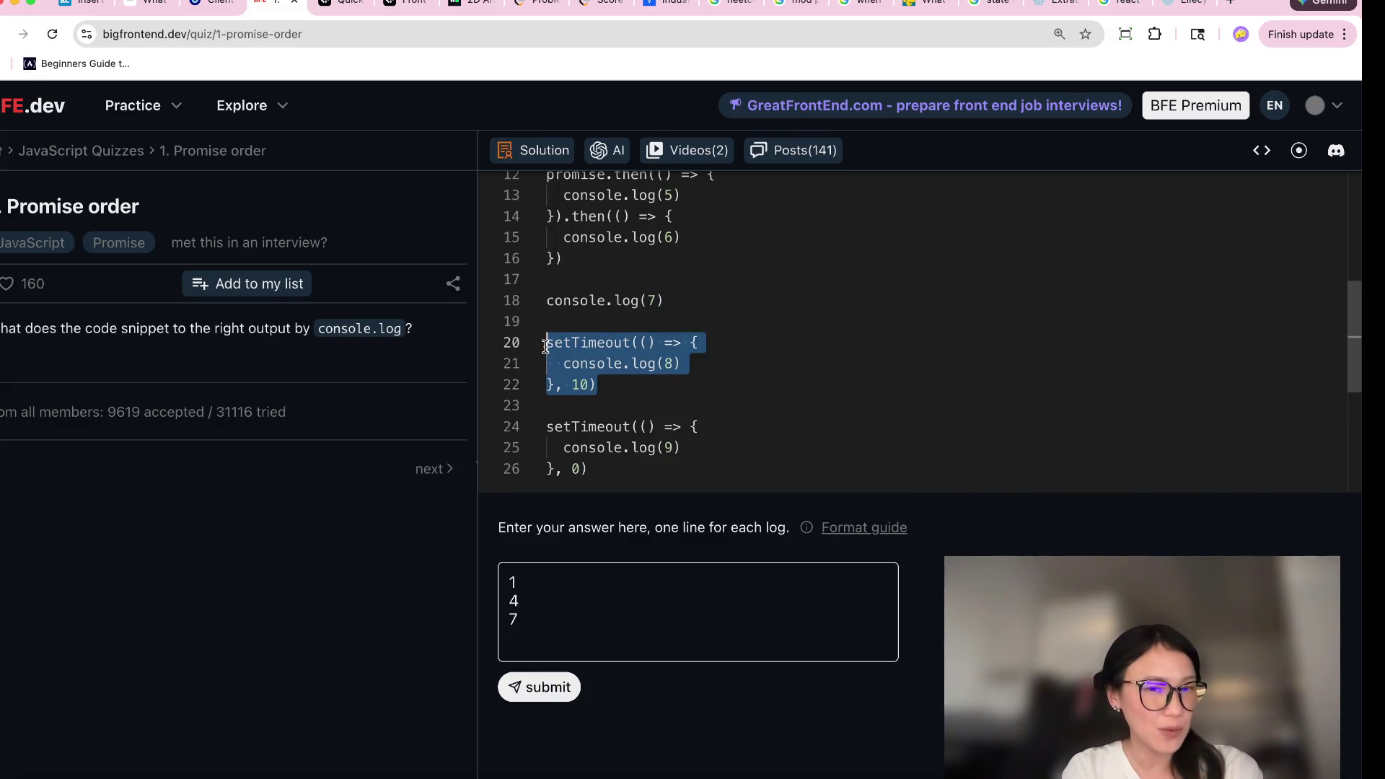
click(632, 461)
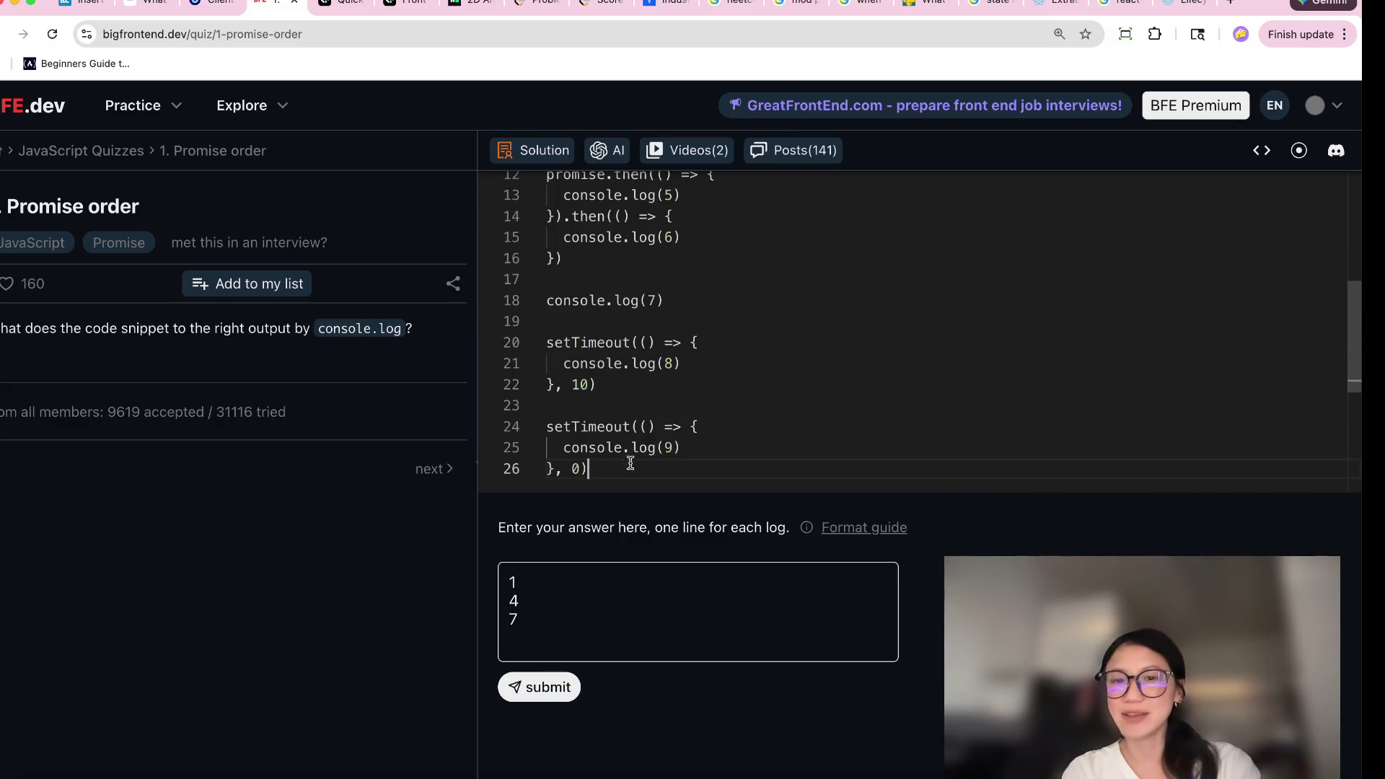
drag(577, 466, 538, 414)
click(579, 462)
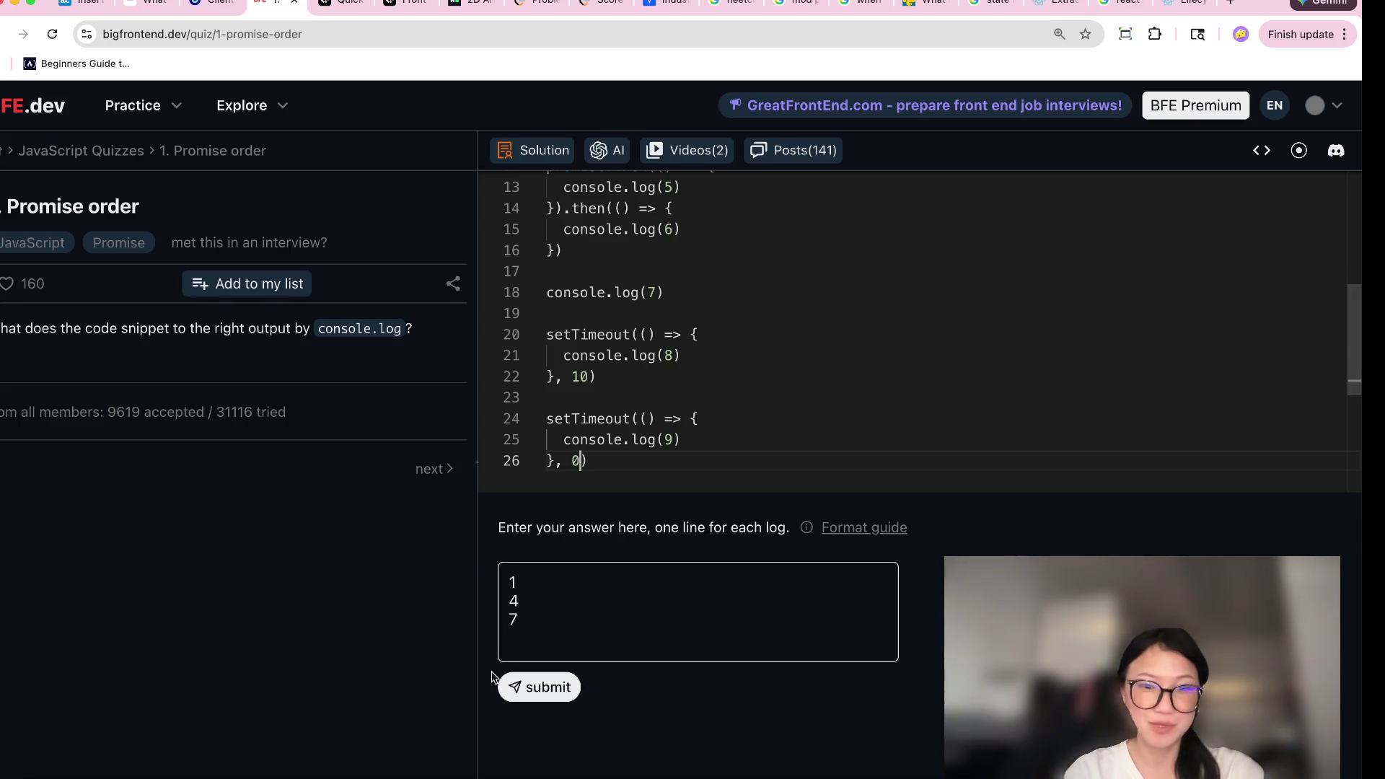
Add 9 to the answer after checking console.log(9) on line 25.
click(619, 457)
click(674, 441)
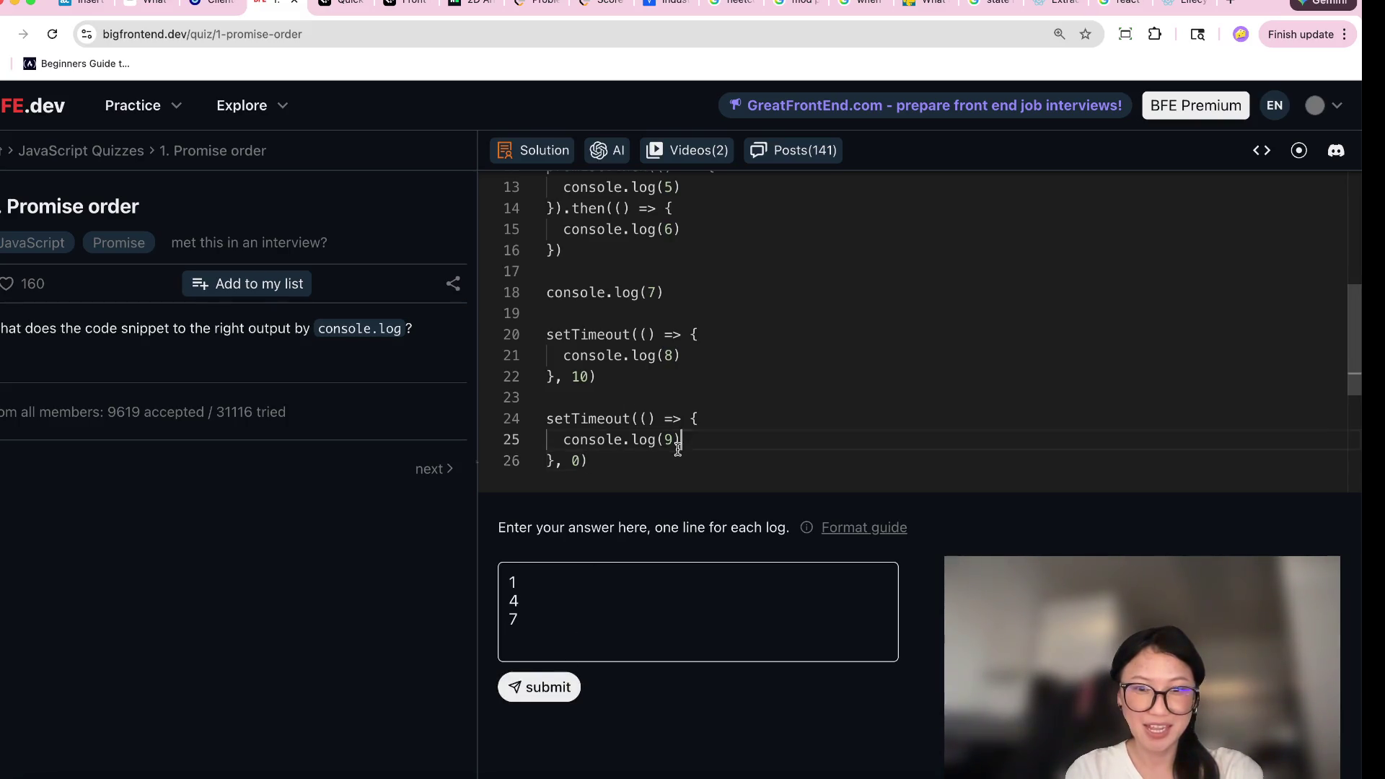
click(542, 652)
text(9)
drag(625, 462, 539, 412)
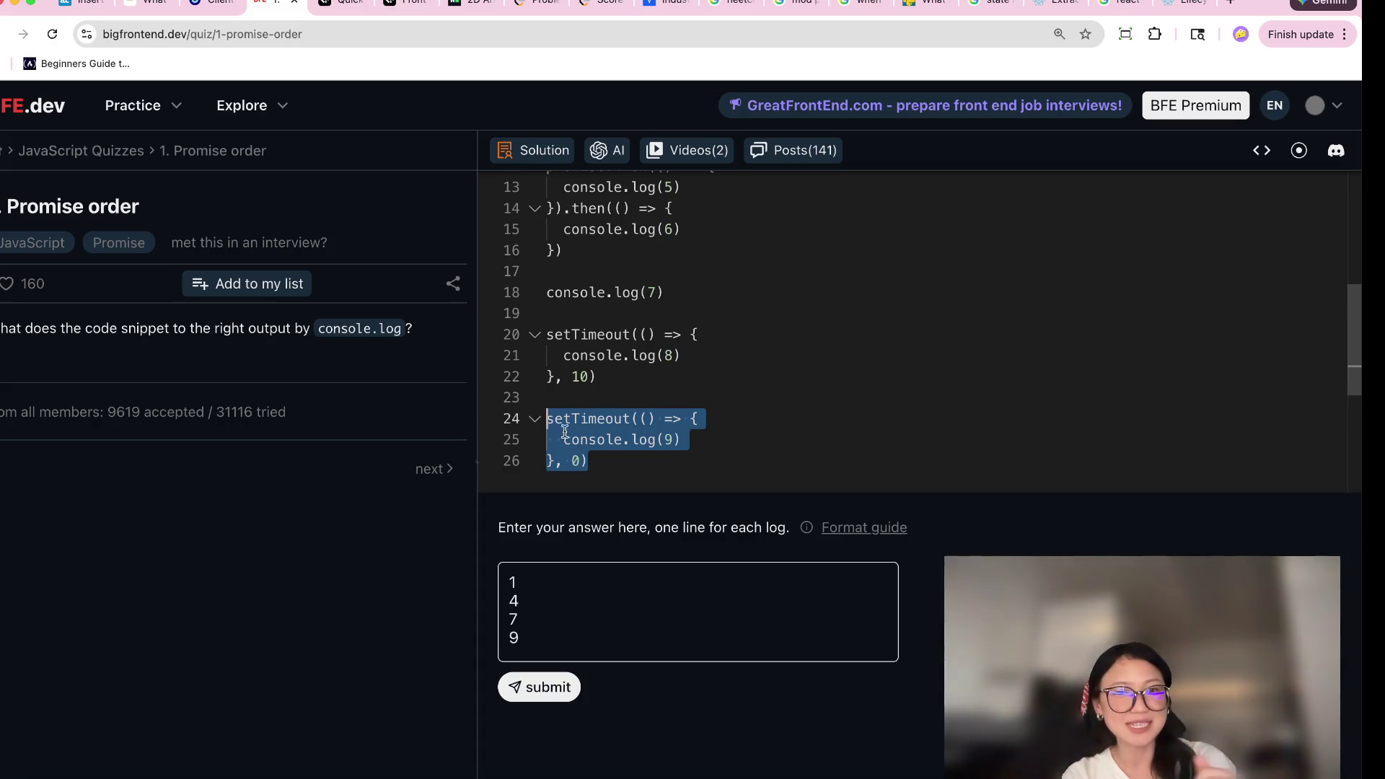
click(574, 460)
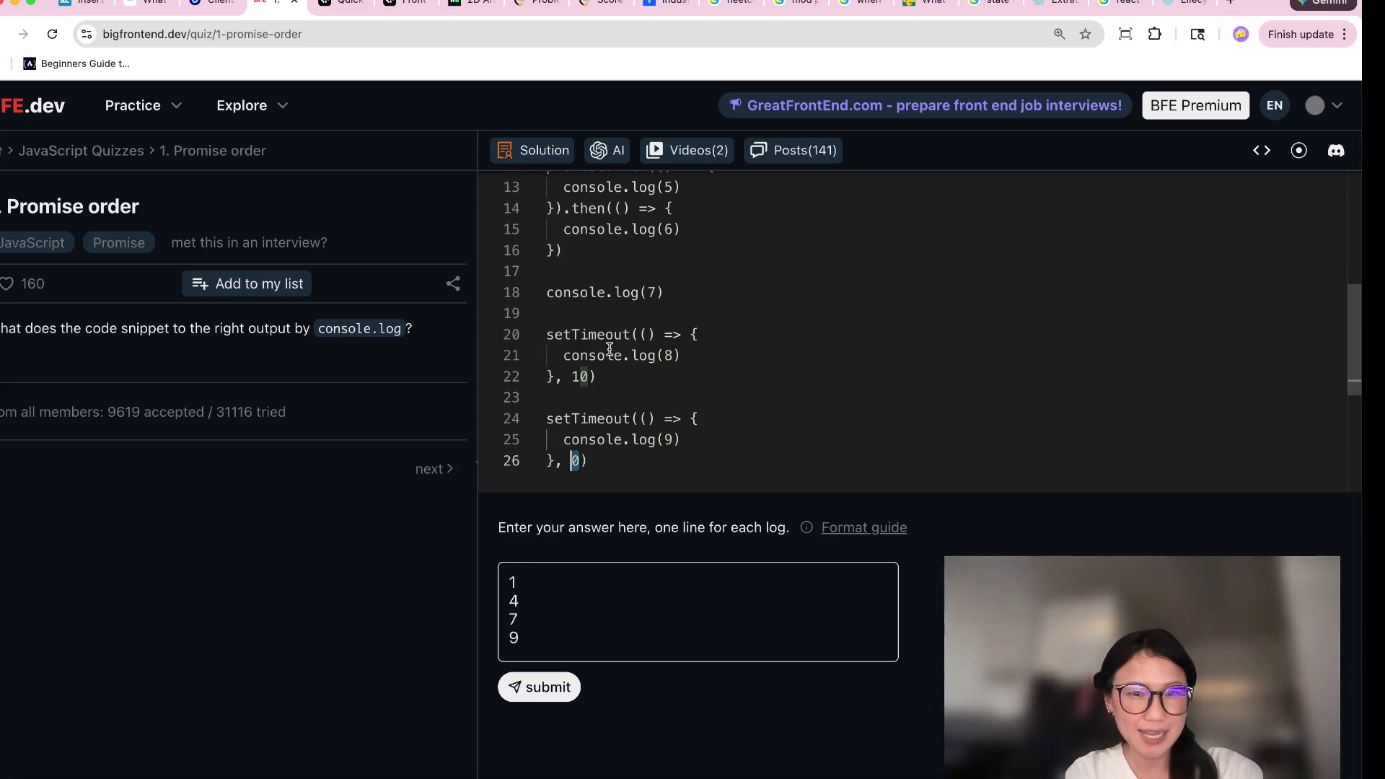
drag(596, 377, 543, 324)
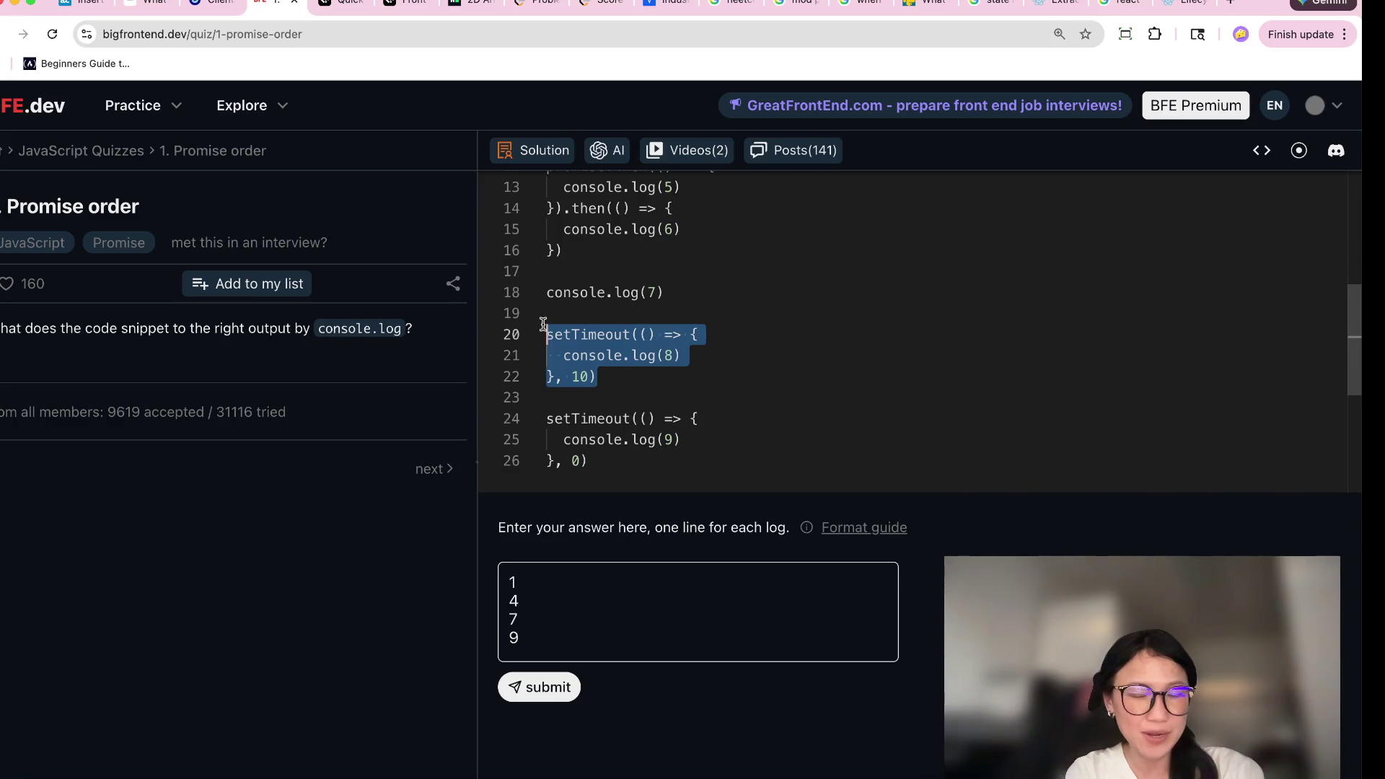
Add 8 on a new answer line, then re-read the Promise executor body.
click(597, 640)
key(Return)
text(8)
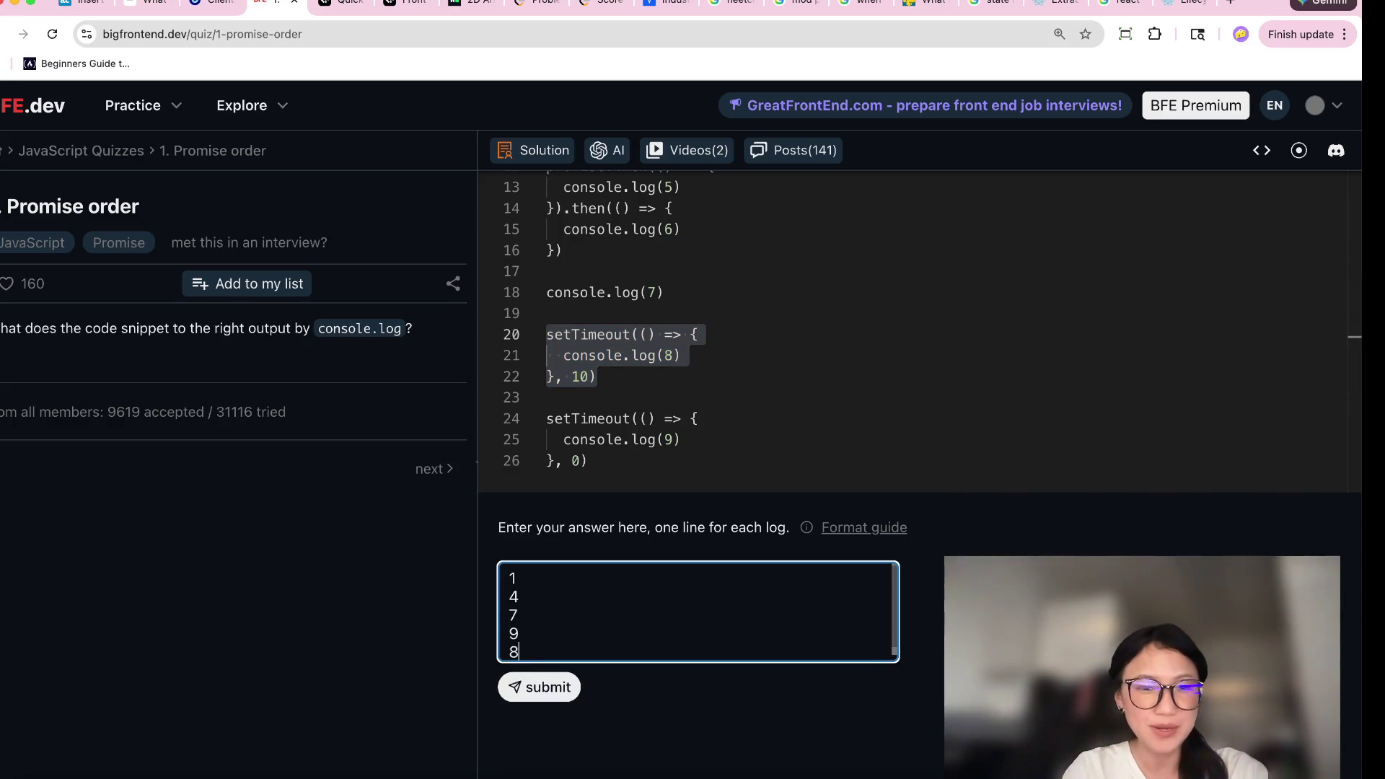
click(628, 406)
scroll(629, 407, up, 1)
scroll(629, 408, up, 3)
scroll(629, 408, down, 2)
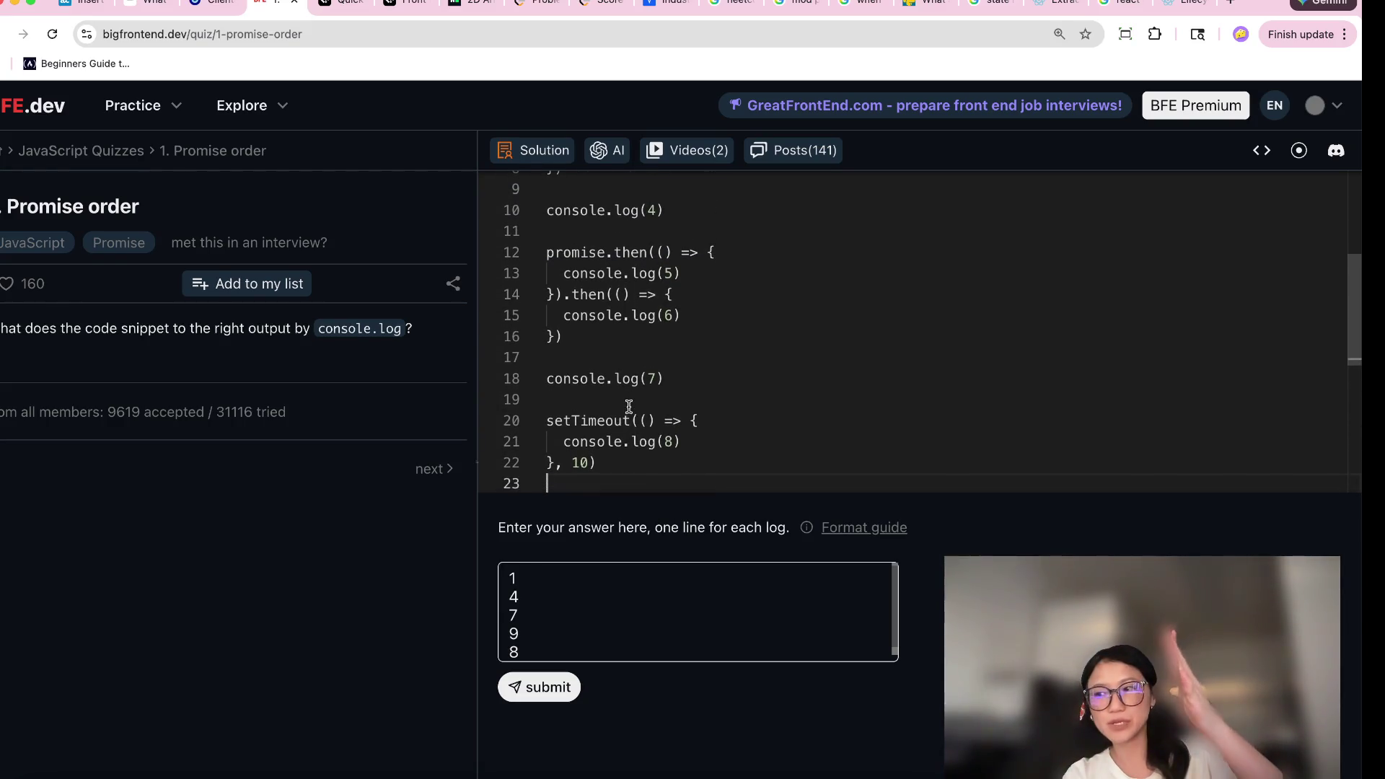
scroll(629, 406, up, 3)
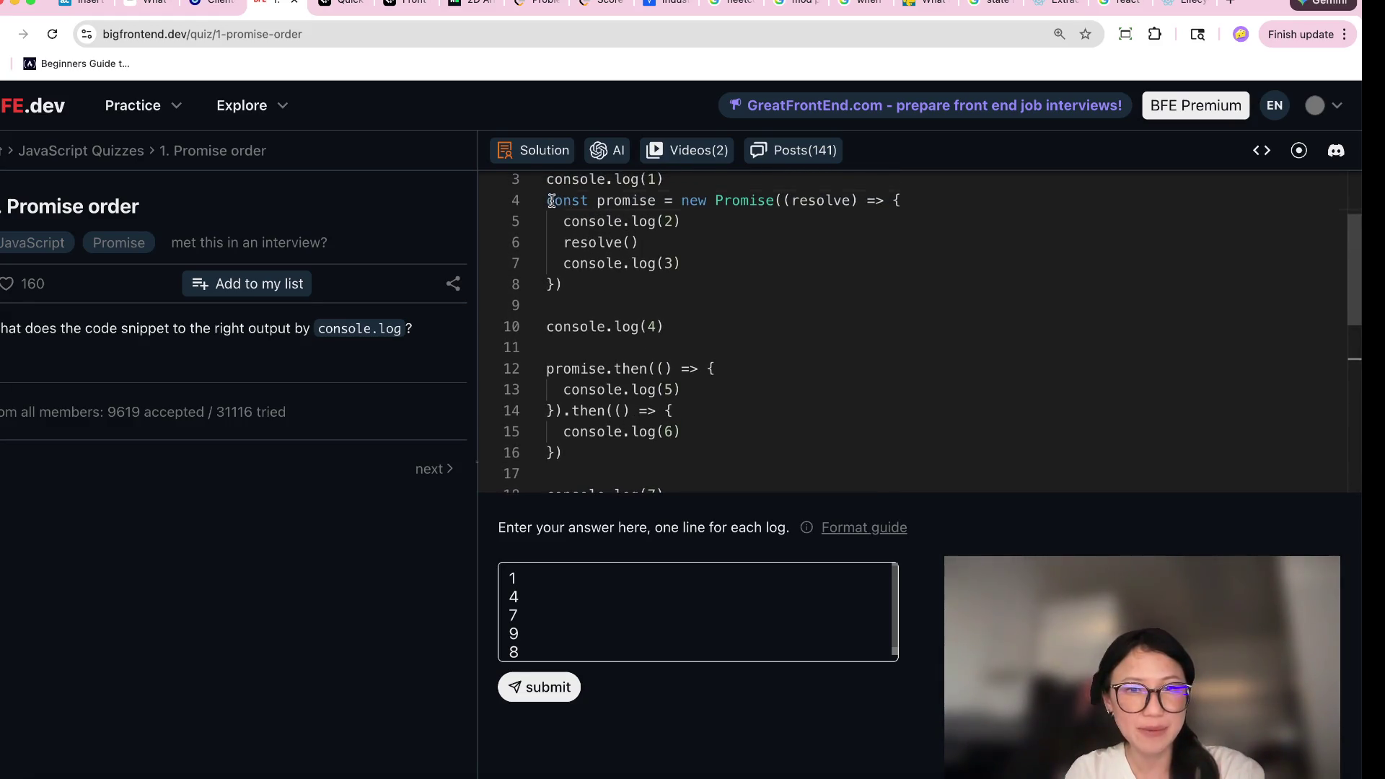
drag(552, 201, 712, 261)
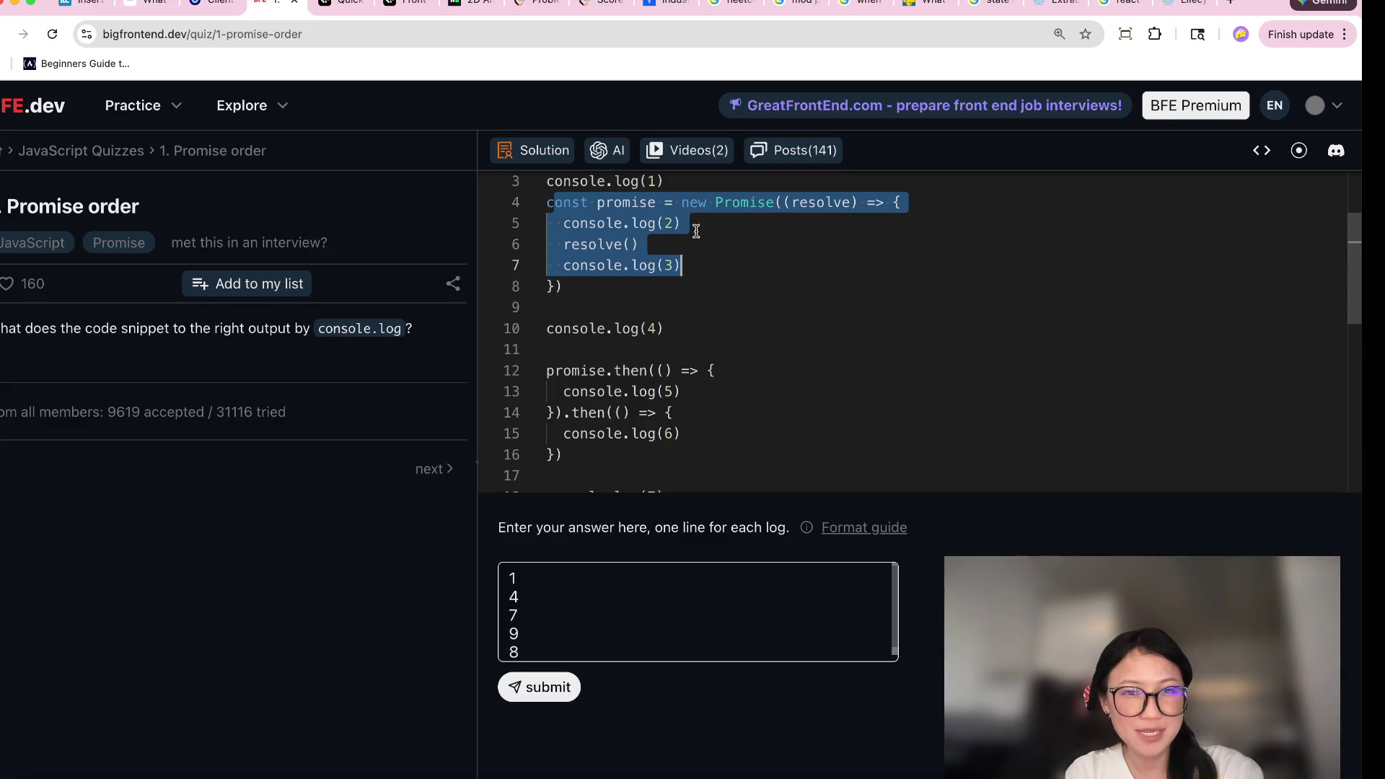
click(697, 228)
Append 2 to the answer on its own line.
click(582, 649)
key(Return)
text(2)
key(Return)
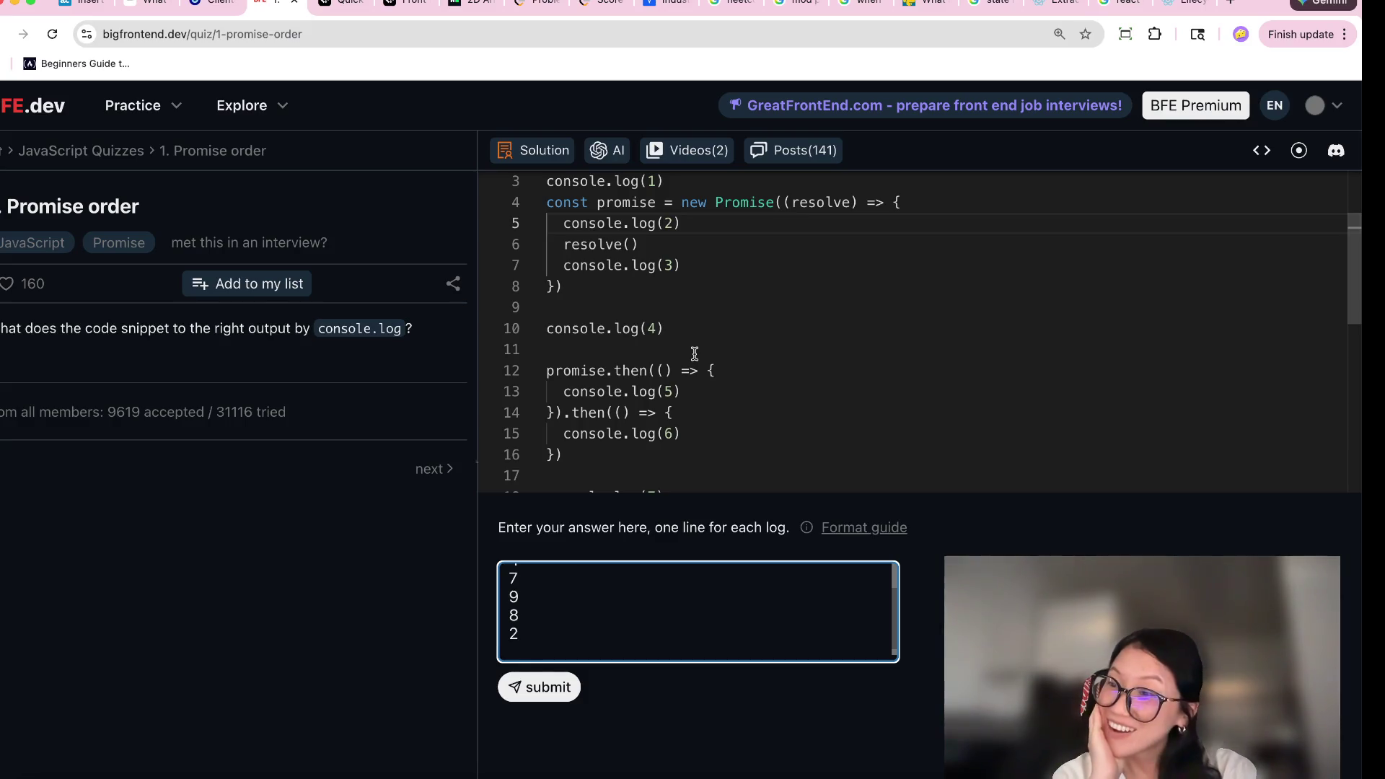
scroll(695, 353, down, 5)
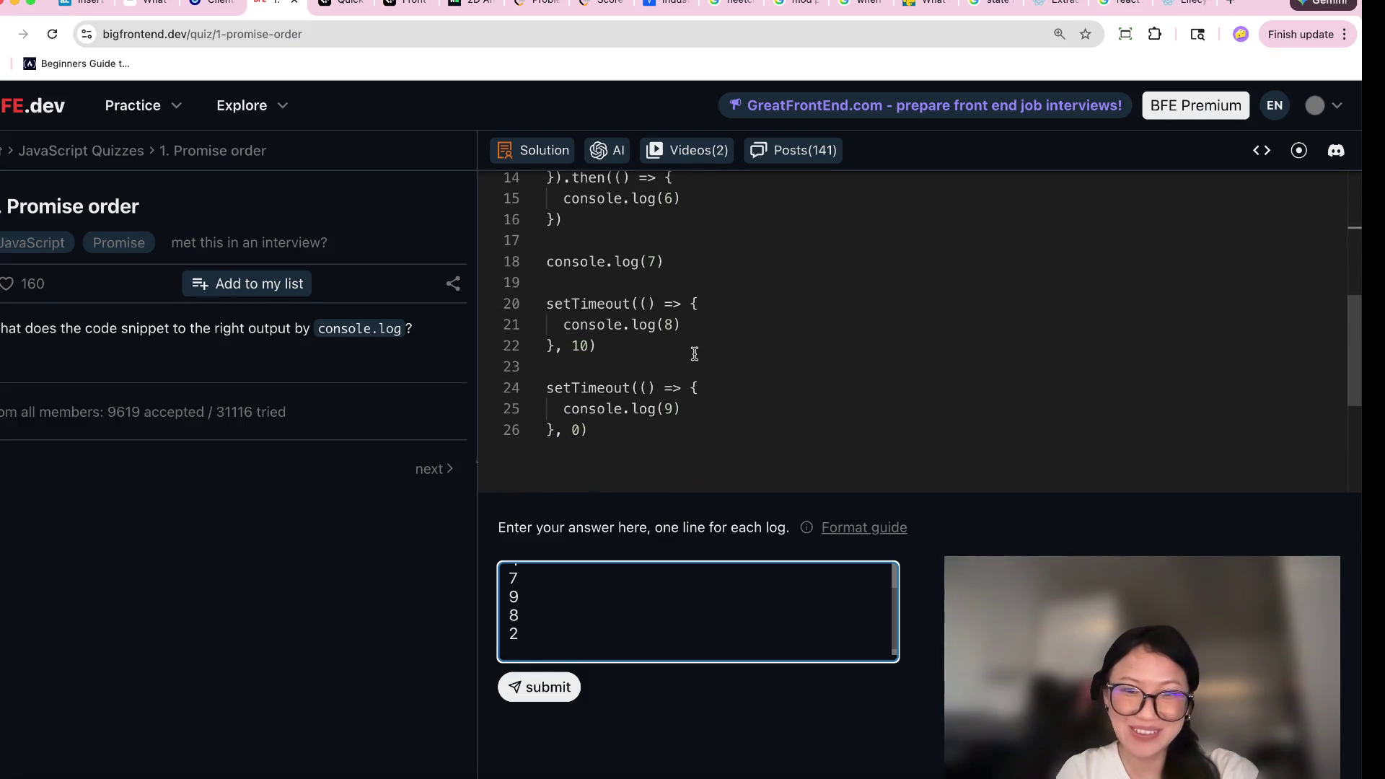
drag(697, 320, 558, 316)
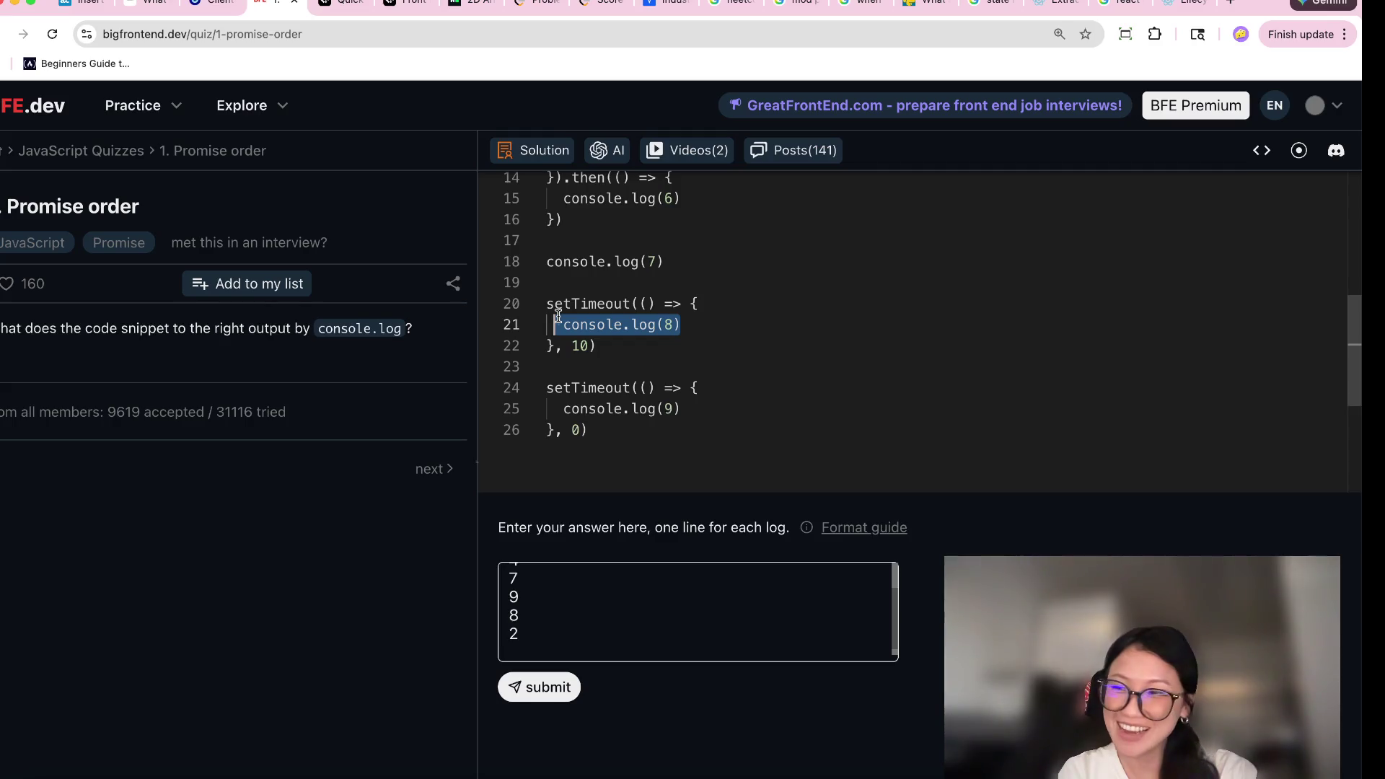
scroll(638, 335, up, 3)
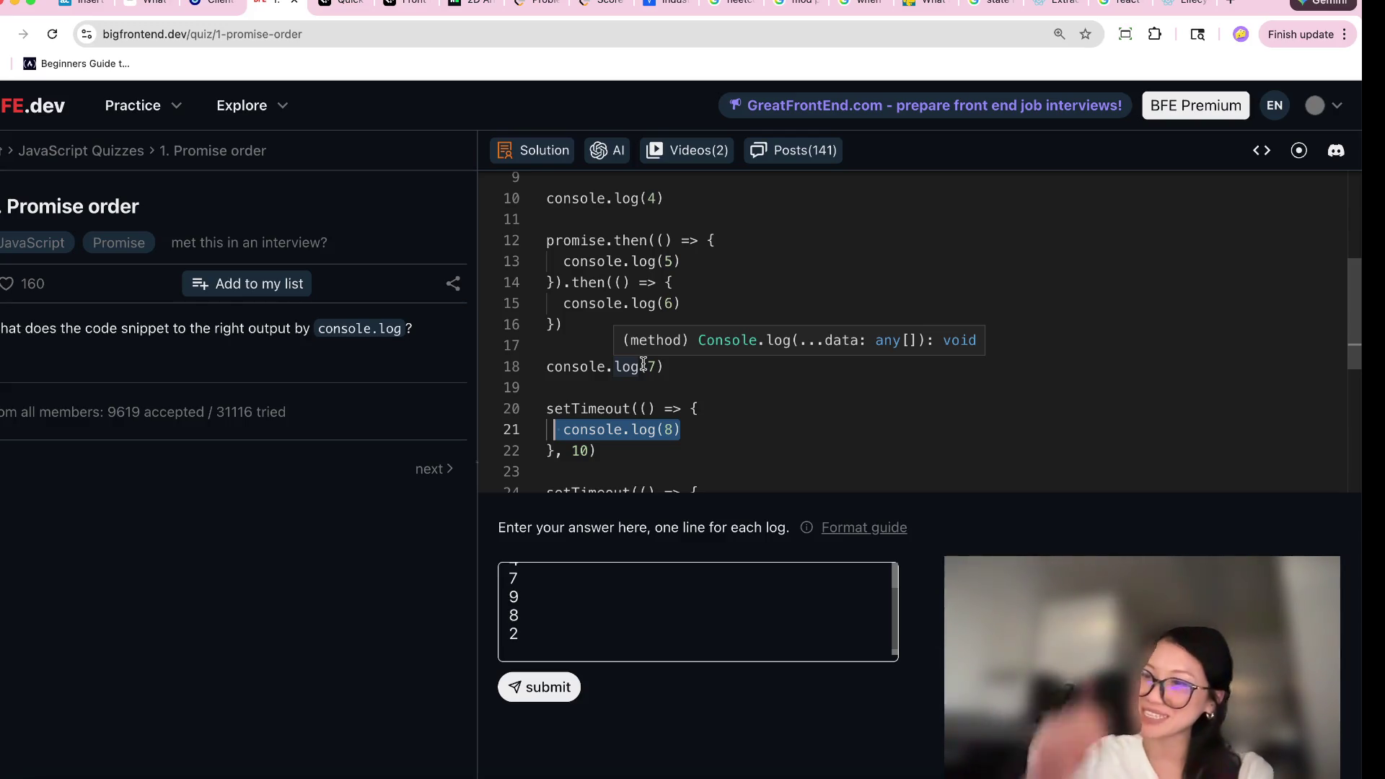
click(709, 422)
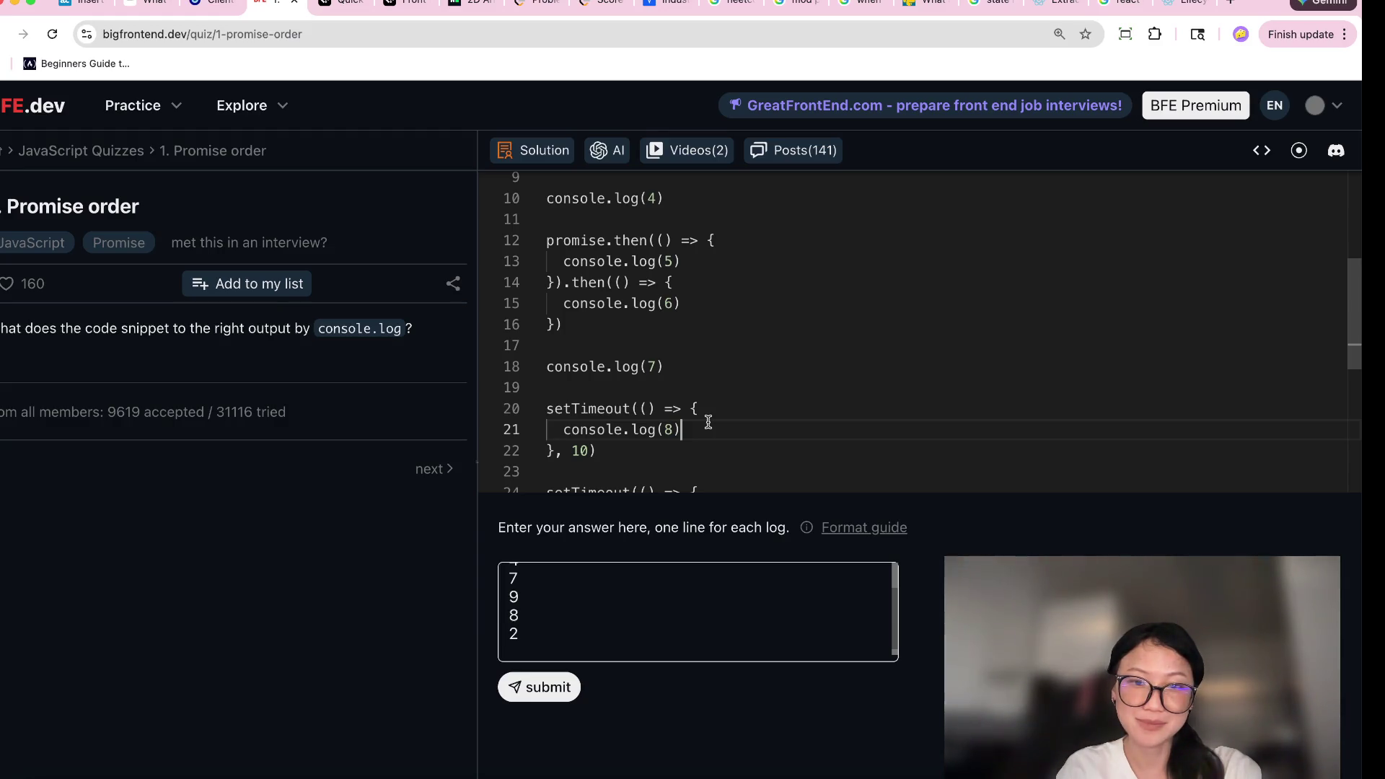
Add 3 to the answer after checking resolve() on line 6.
click(557, 646)
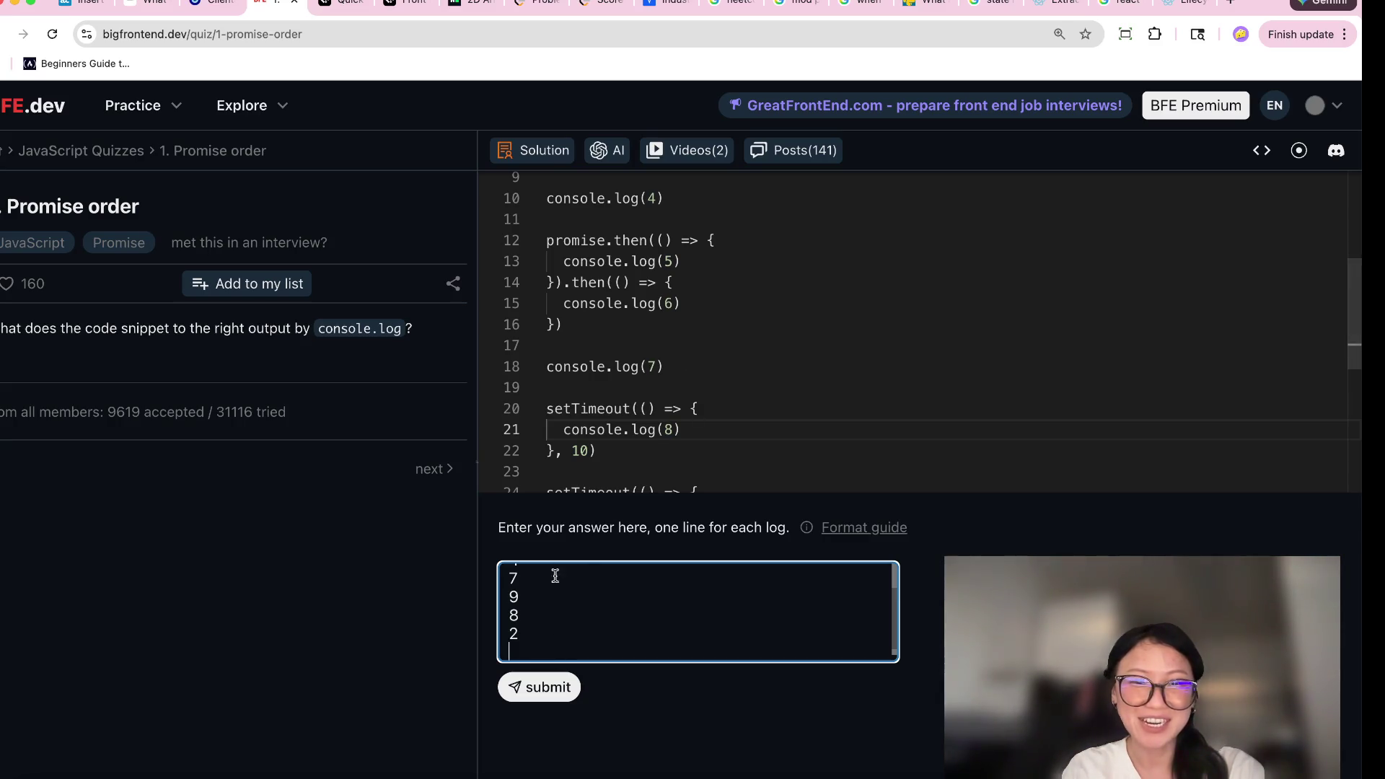
scroll(686, 350, up, 4)
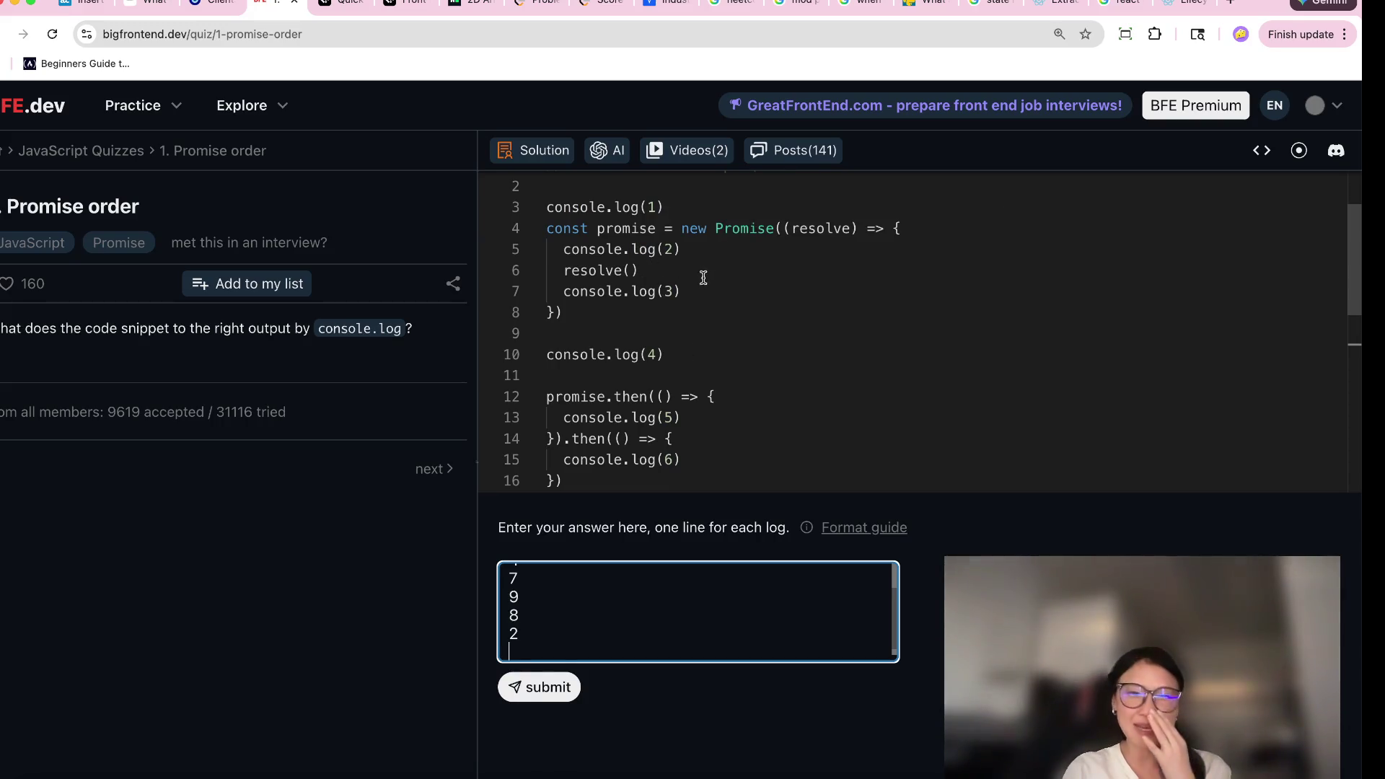
scroll(725, 323, down, 1)
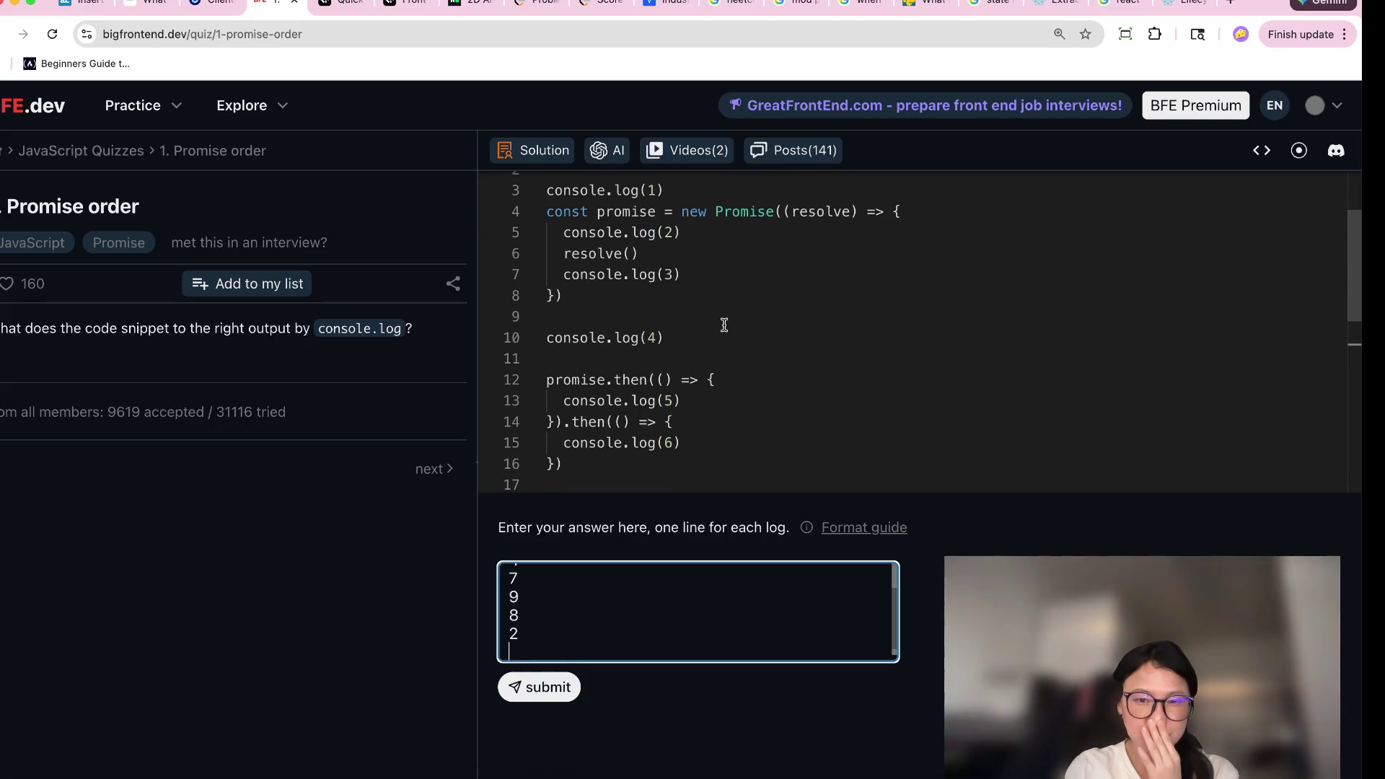
drag(639, 254, 554, 254)
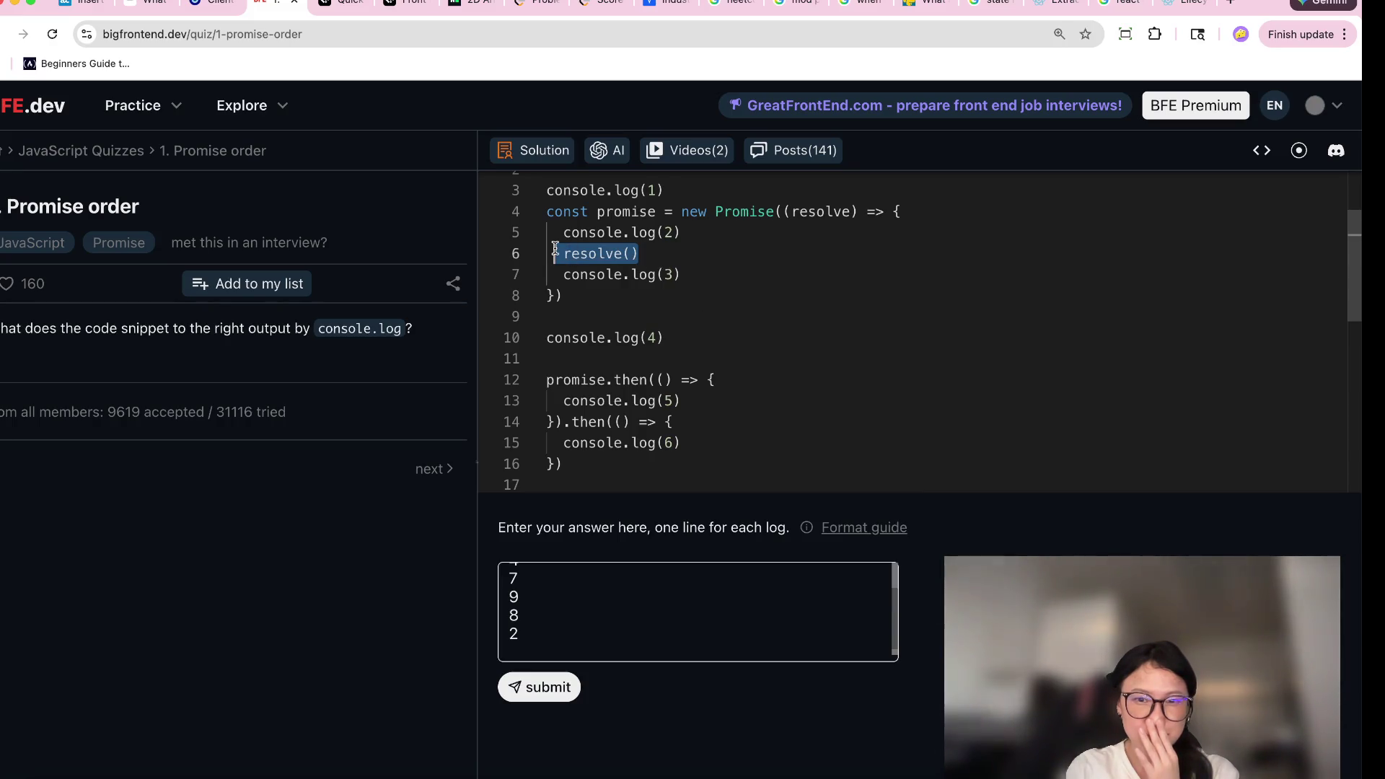
click(566, 640)
text(3)
key(Return)
drag(639, 254, 563, 254)
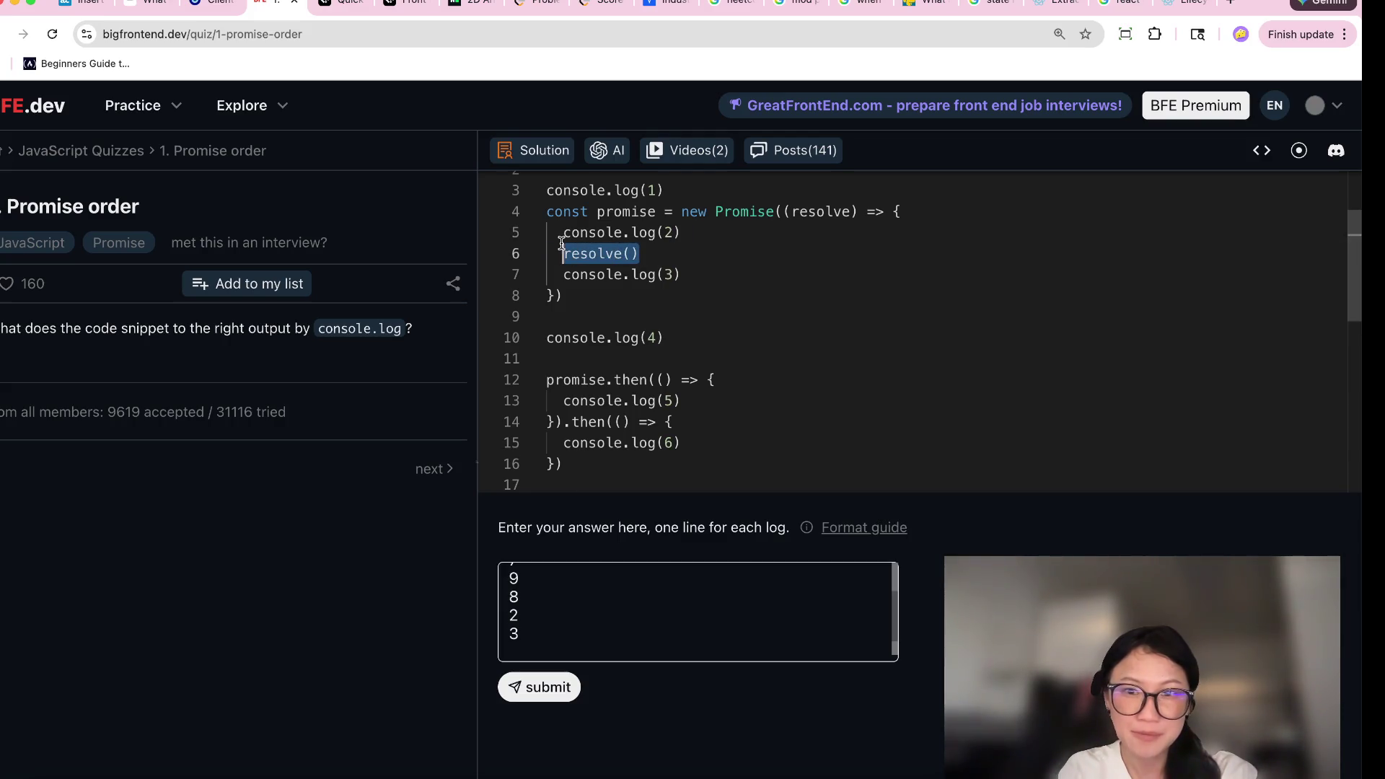
Append 5 and 6 as the final answer lines.
drag(680, 400, 526, 395)
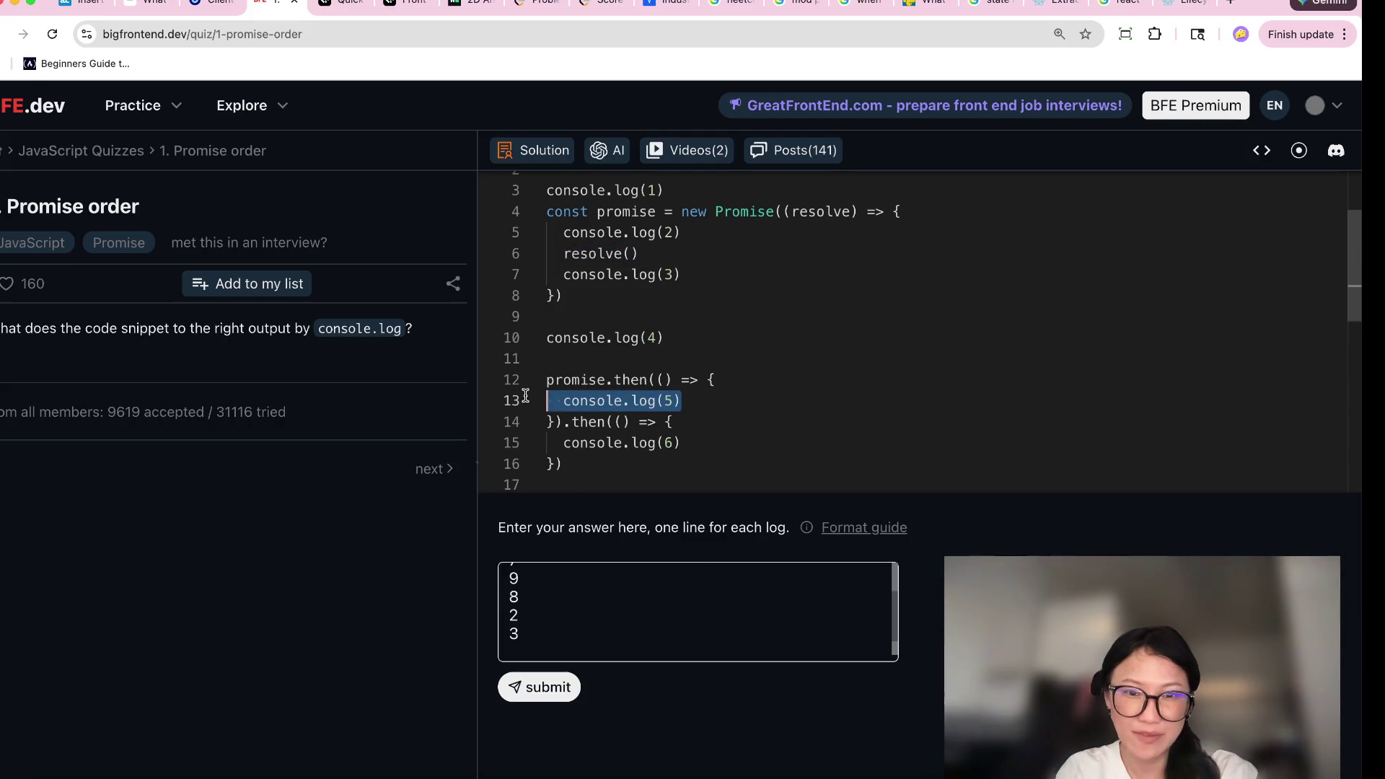
click(587, 640)
text(5)
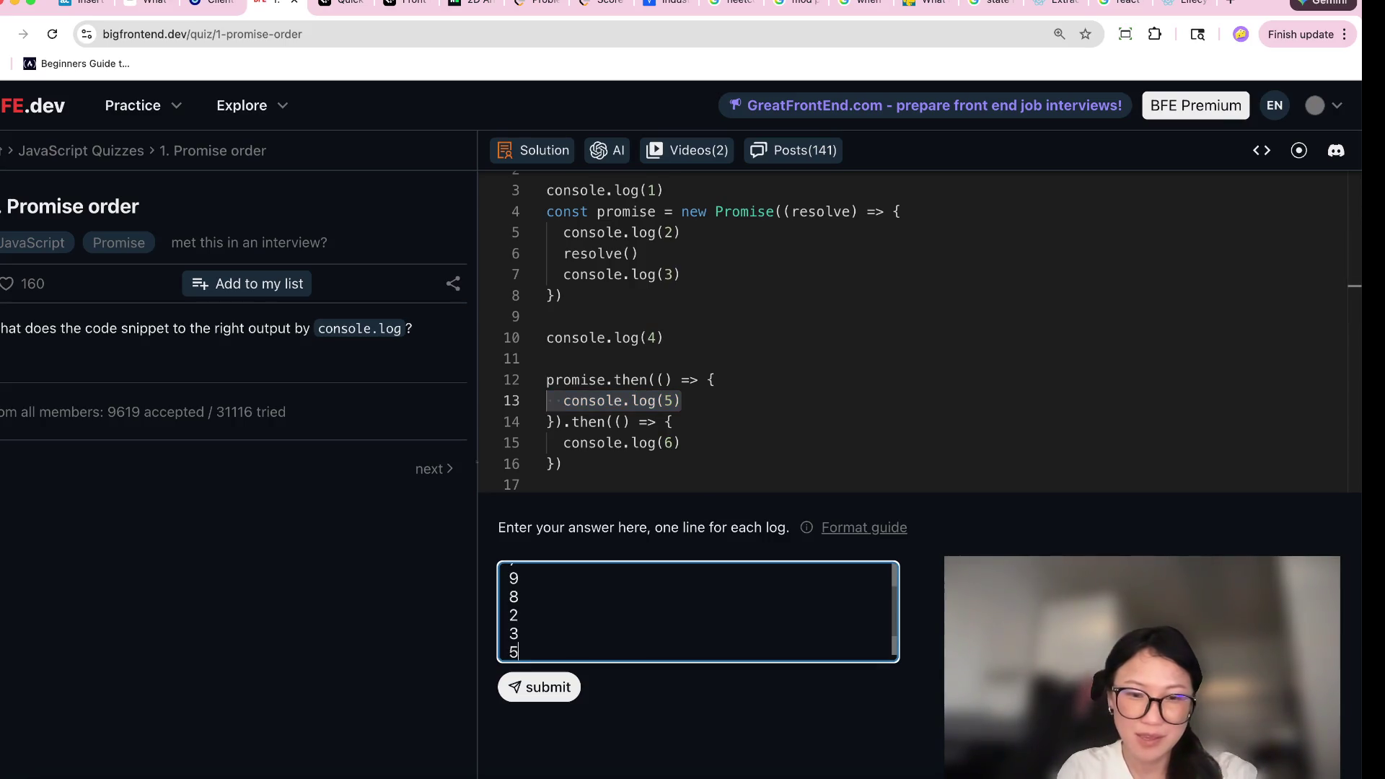
key(Return)
text(6)
click(745, 461)
scroll(745, 454, down, 2)
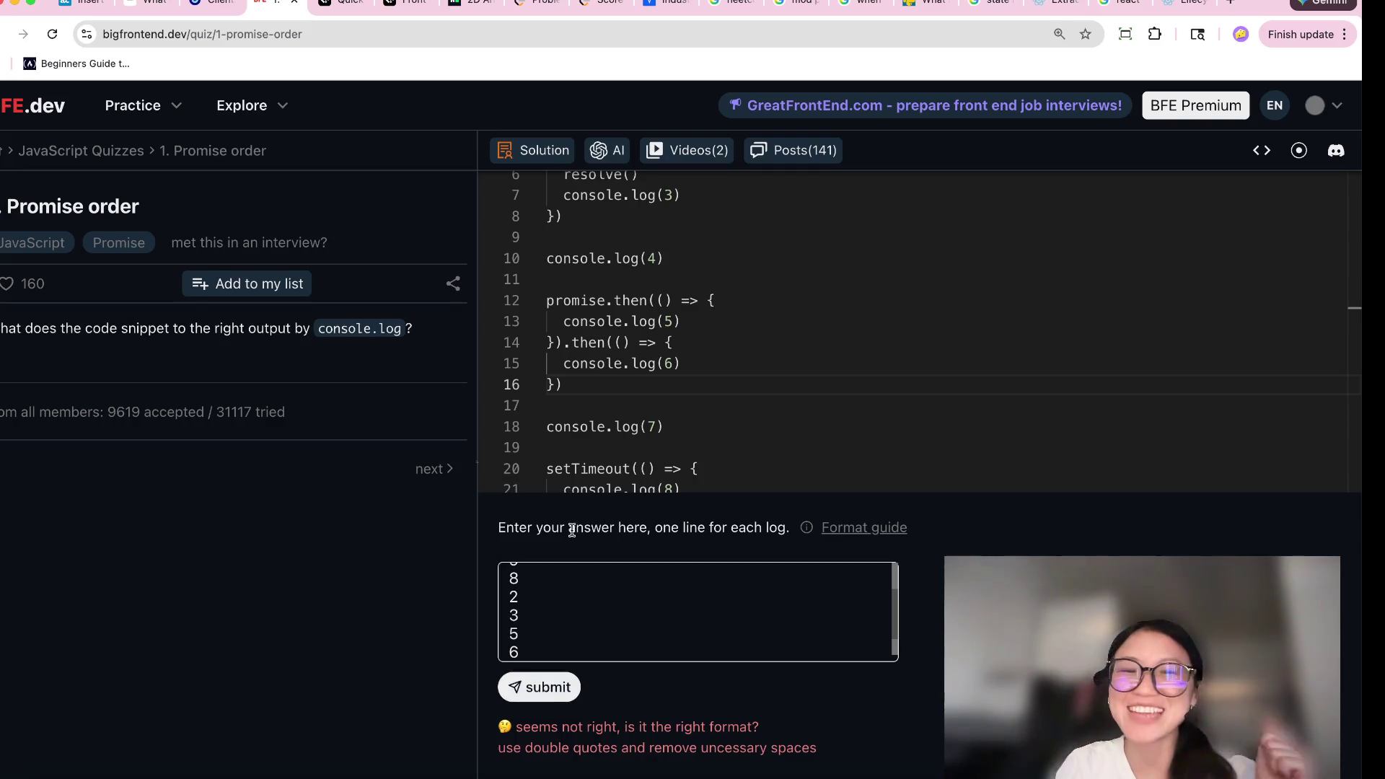
scroll(558, 619, down, 2)
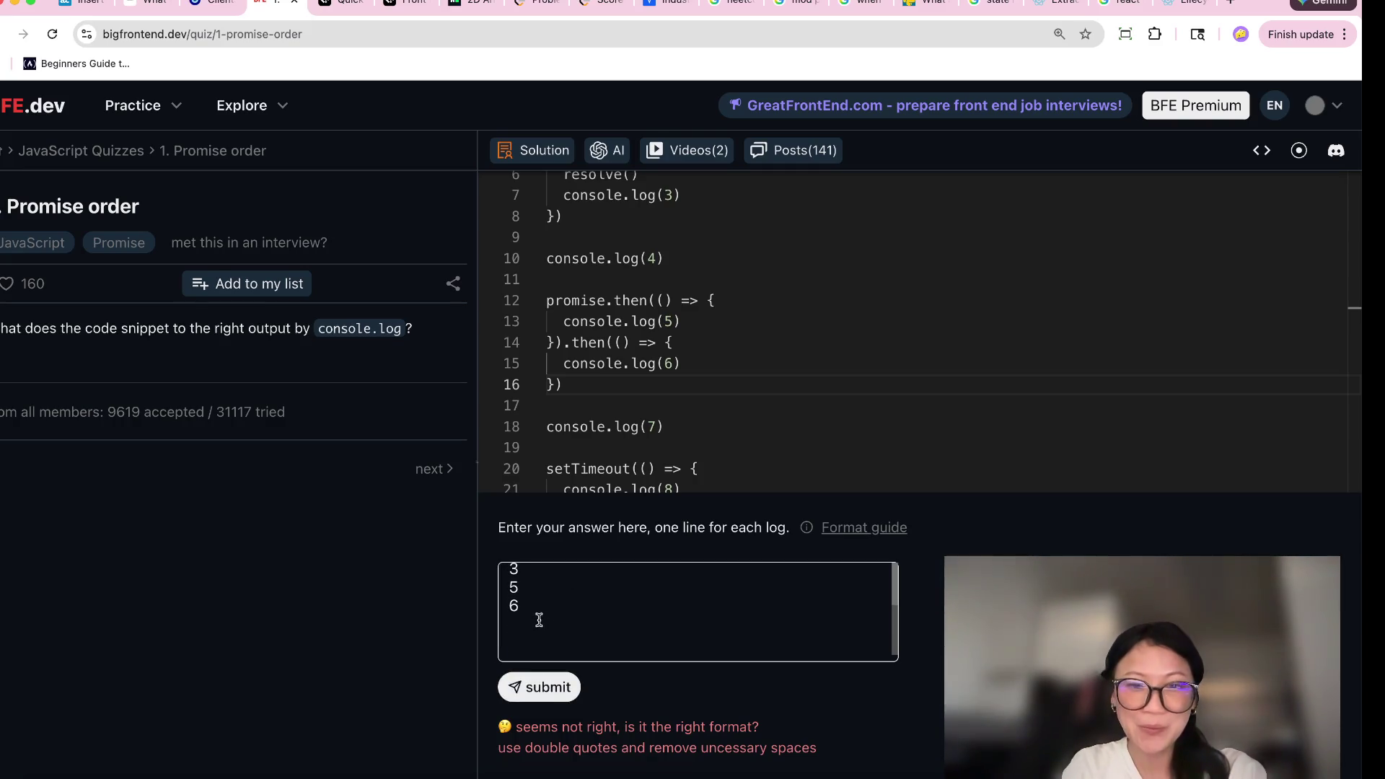
click(538, 622)
Replace the 9 and 8 answer lines with 5 and 4, then resubmit the answer.
mouse_move(511, 655)
mouse_down()
mouse_move(510, 577)
mouse_move(499, 644)
mouse_up()
key(BackSpace)
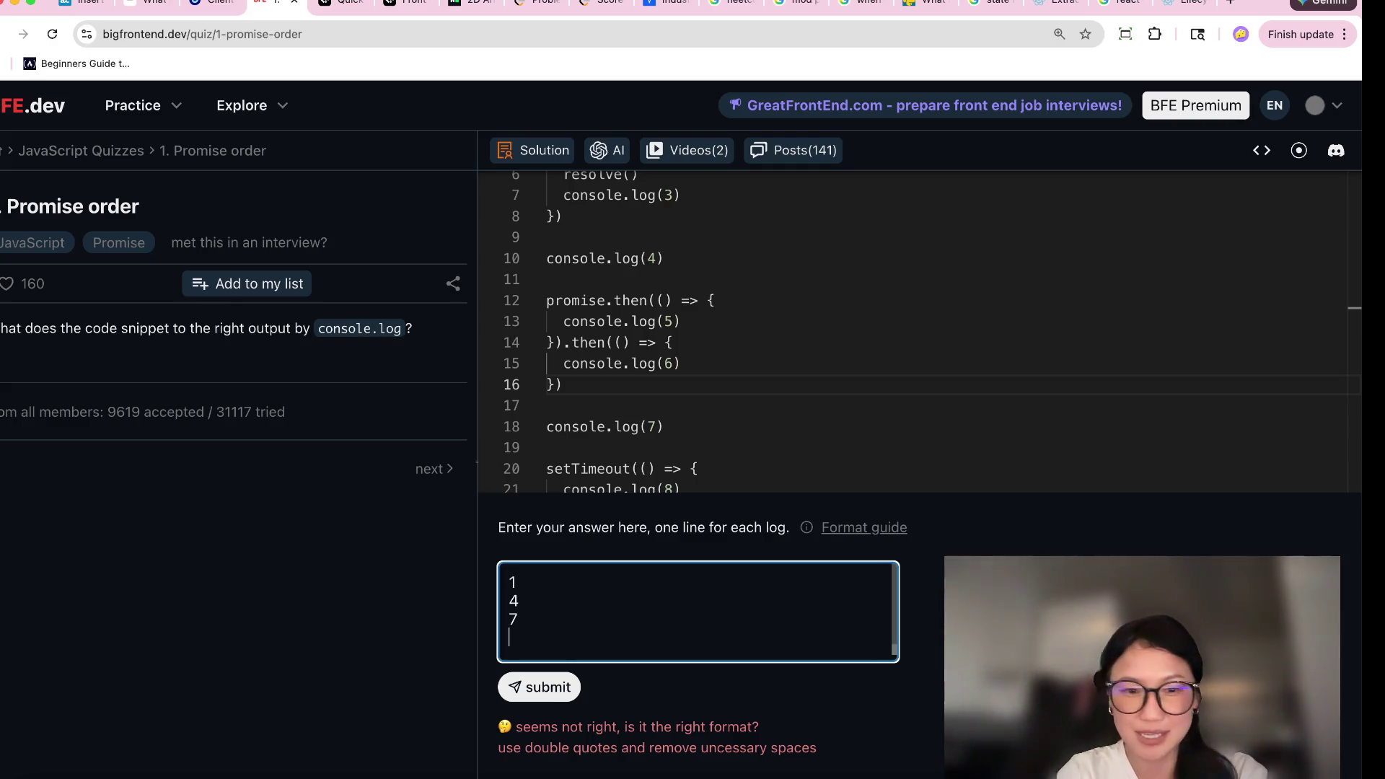
text(92)
key(Return)
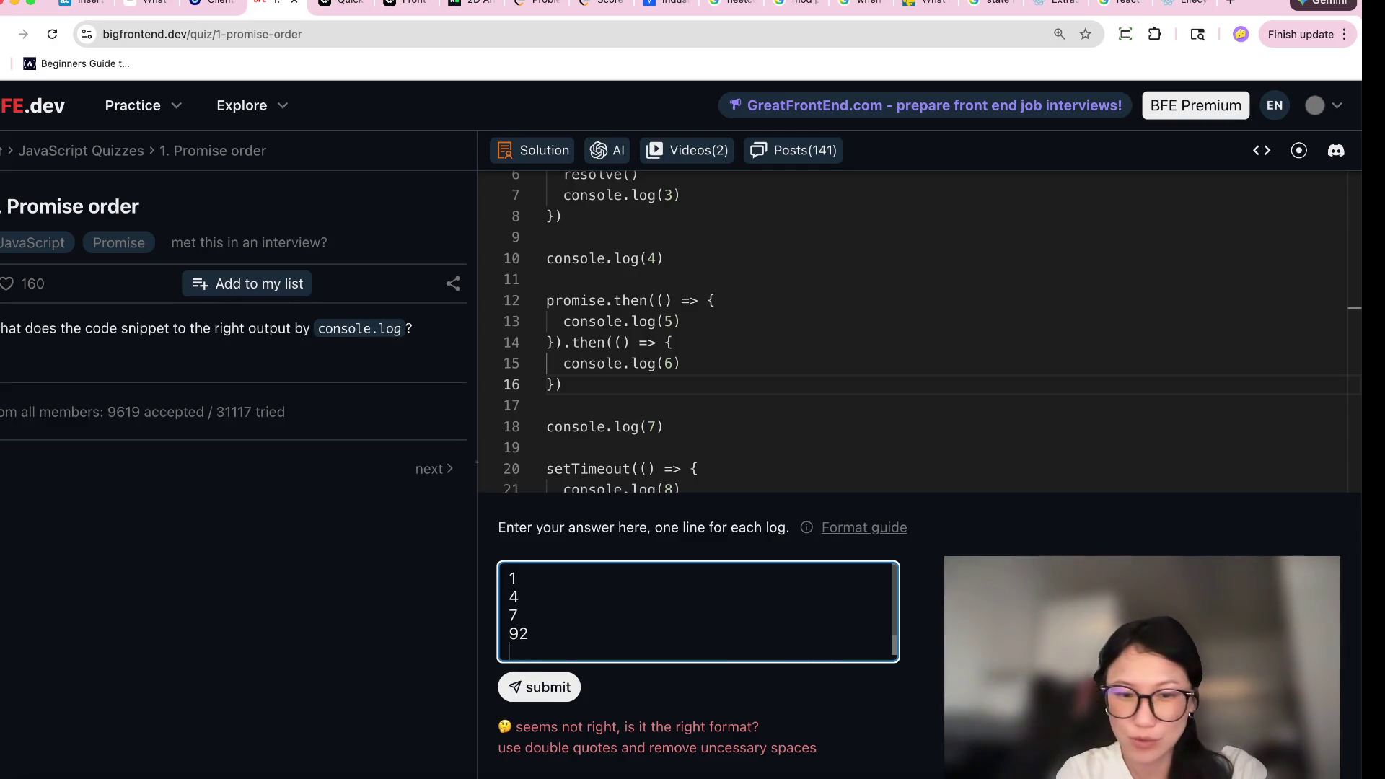
key(Return)
text(5)
key(Return)
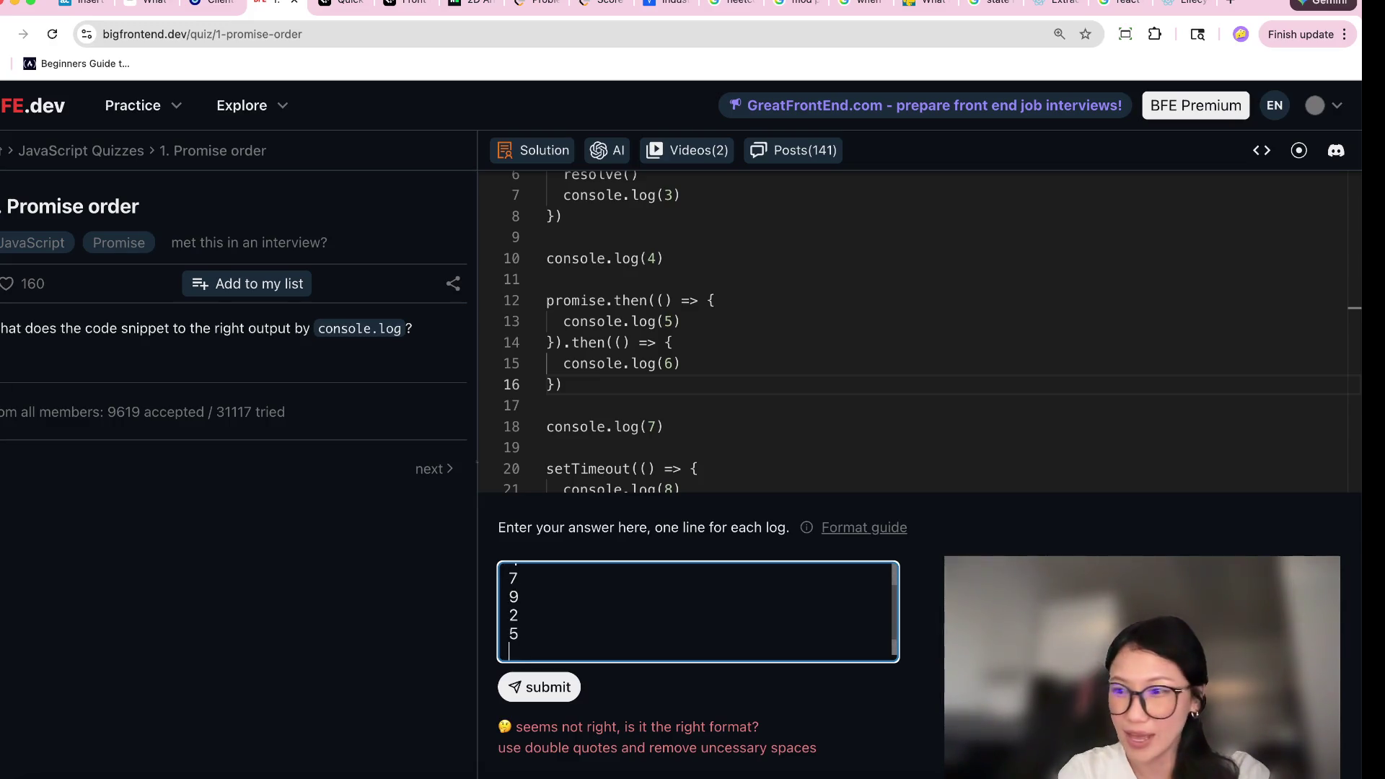
text(4)
key(Return)
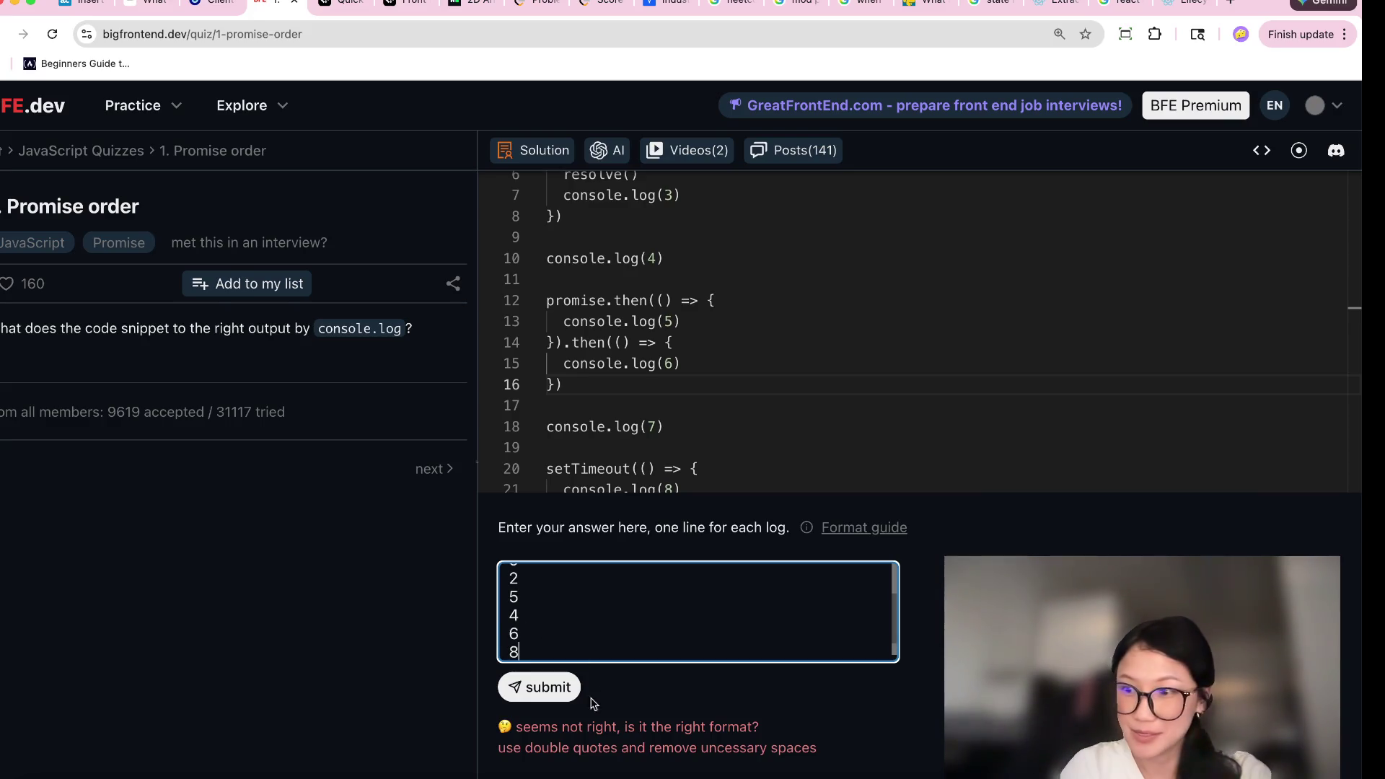
click(553, 691)
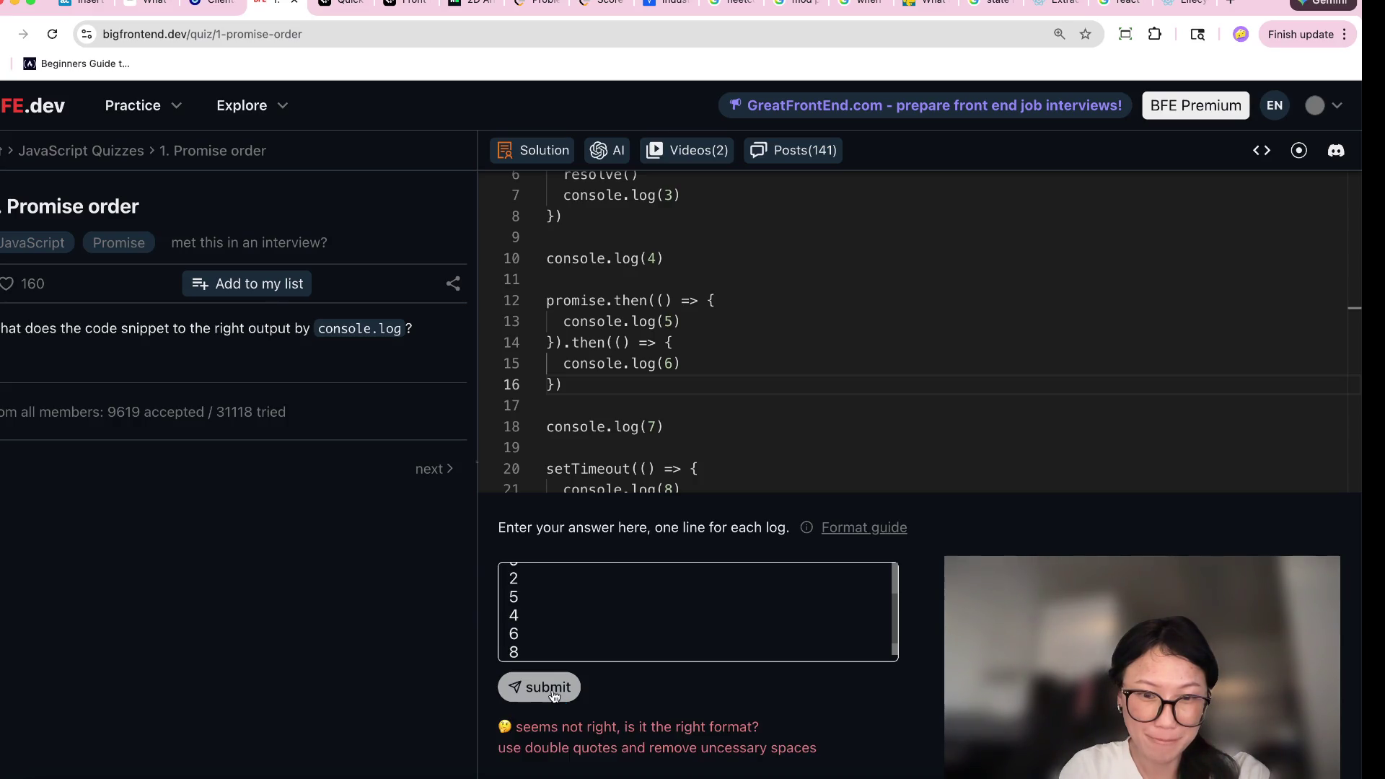
click(369, 40)
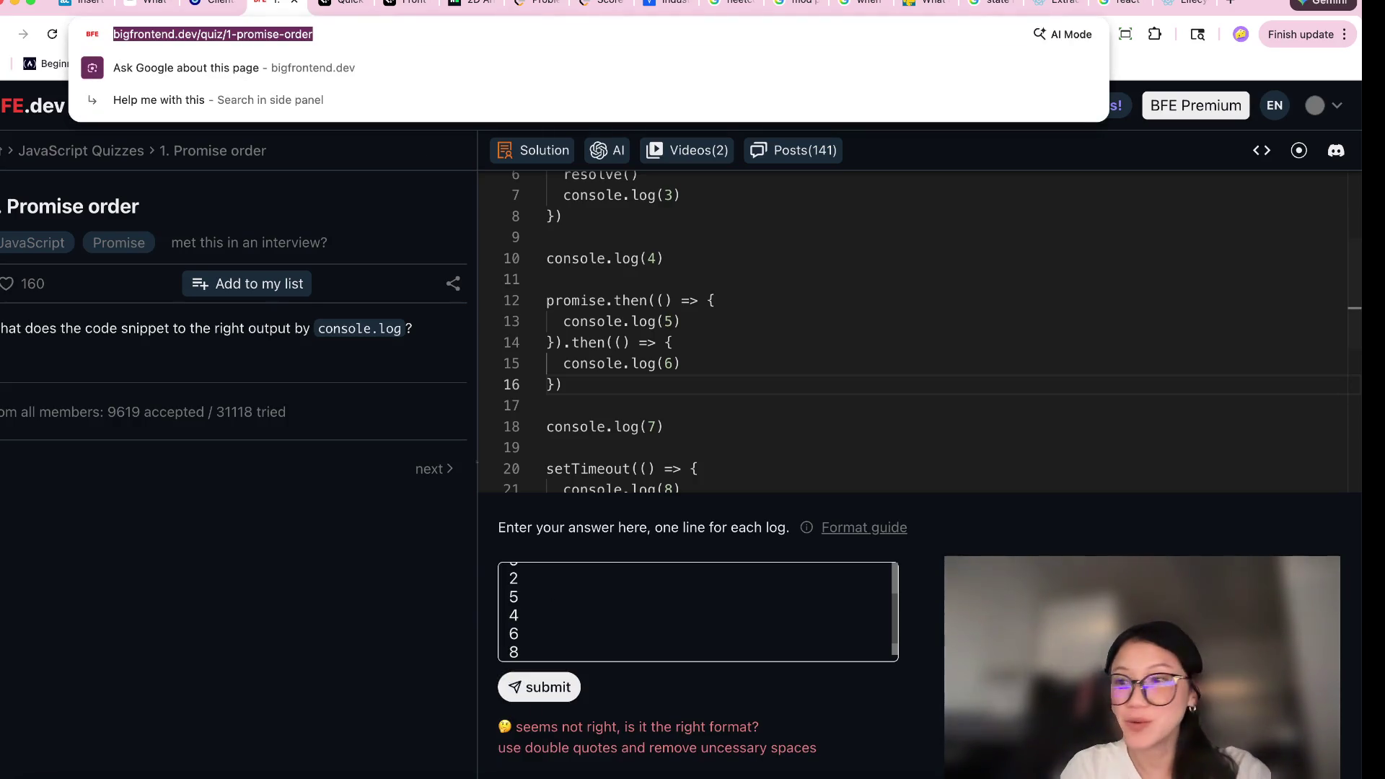
key(Escape)
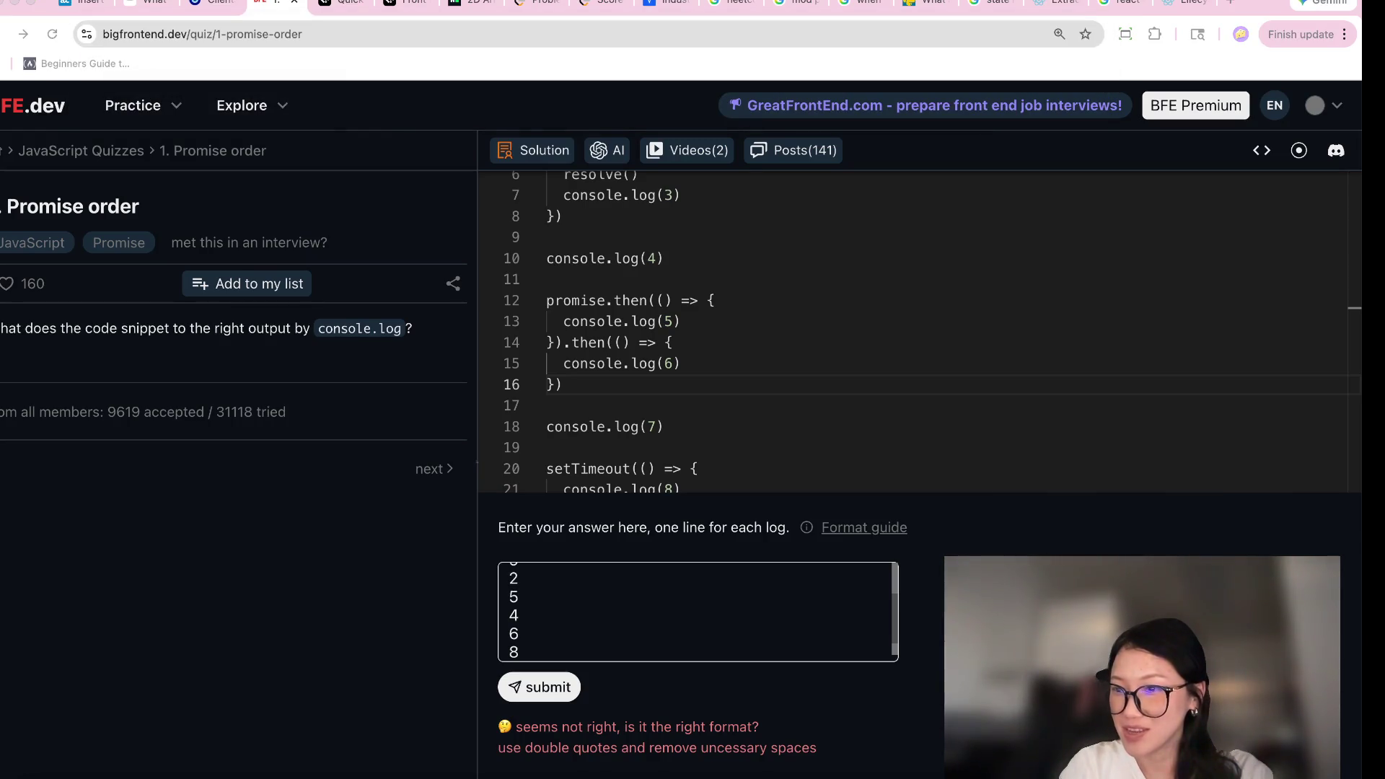
click(406, 34)
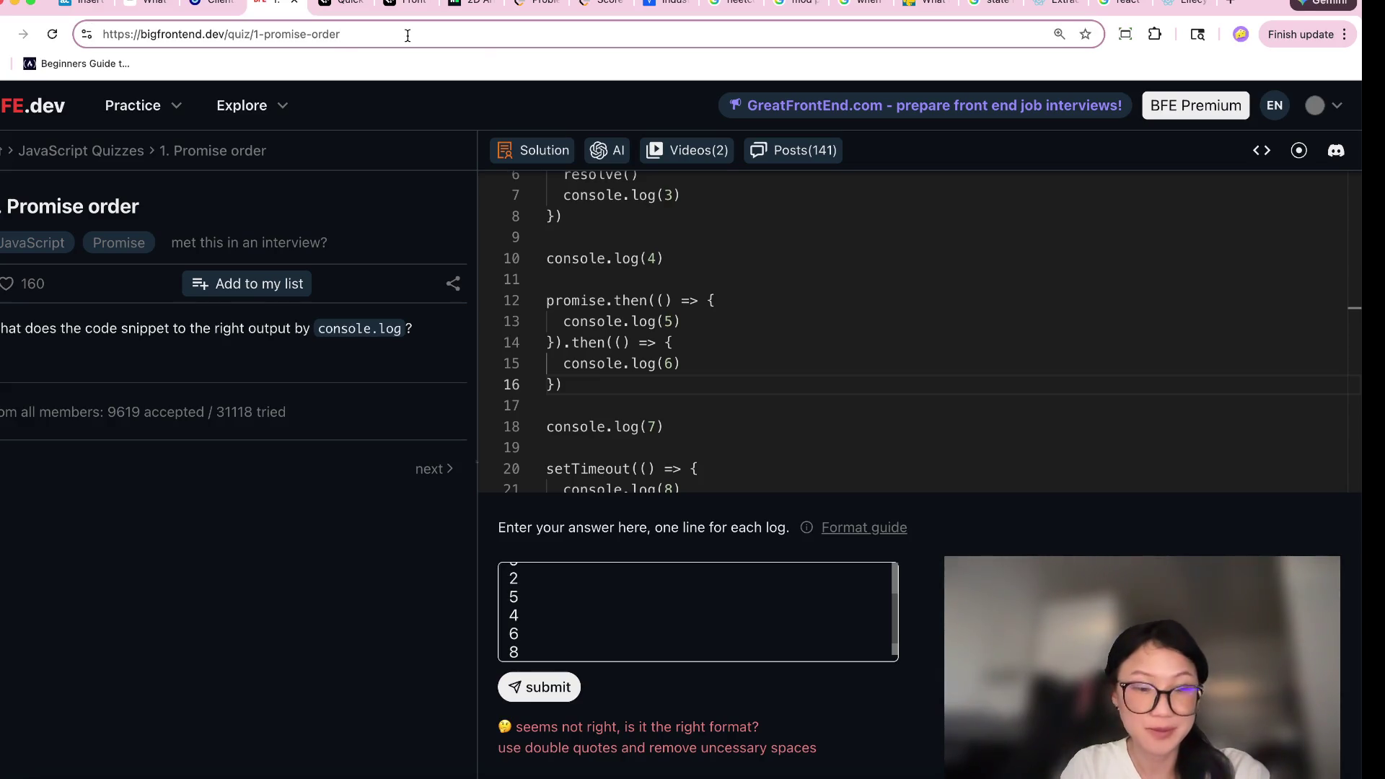
triple_click(478, 32)
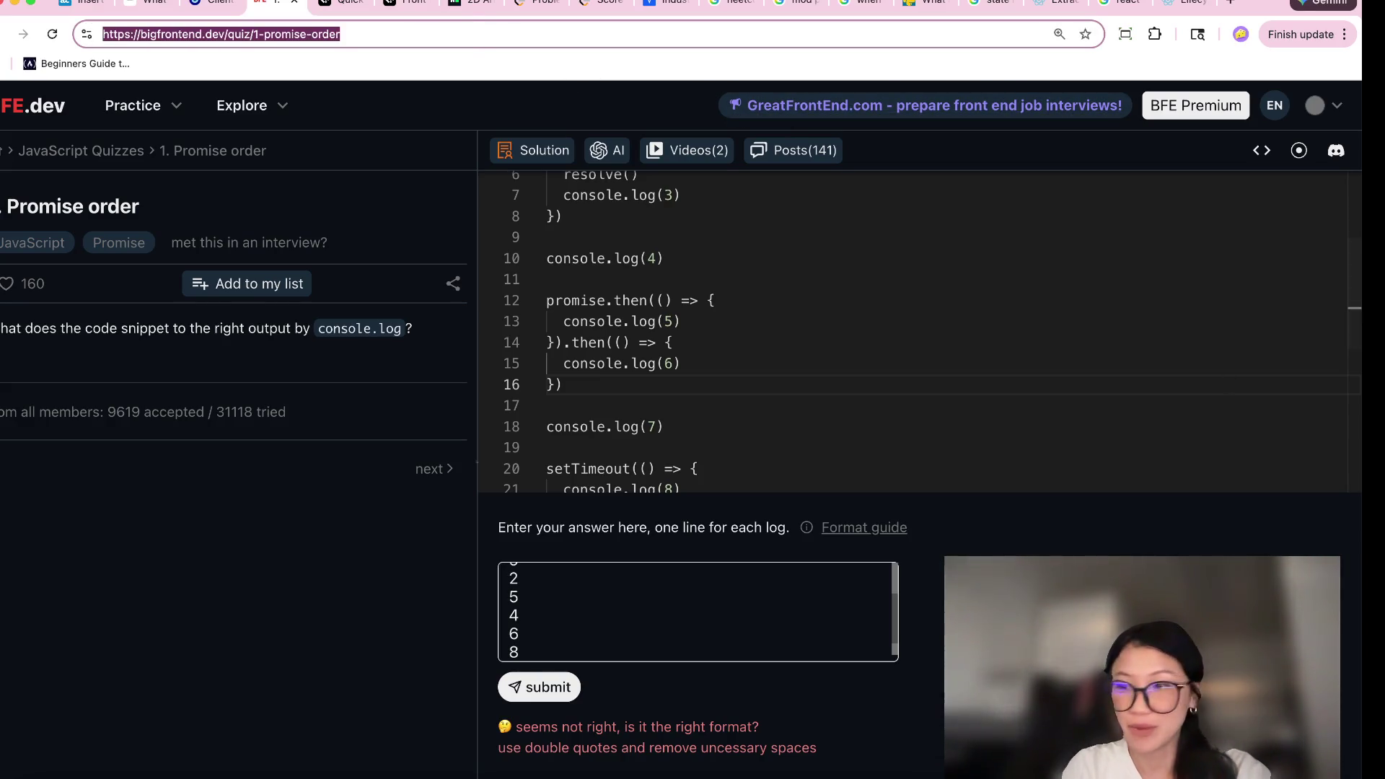
key(super+Tab)
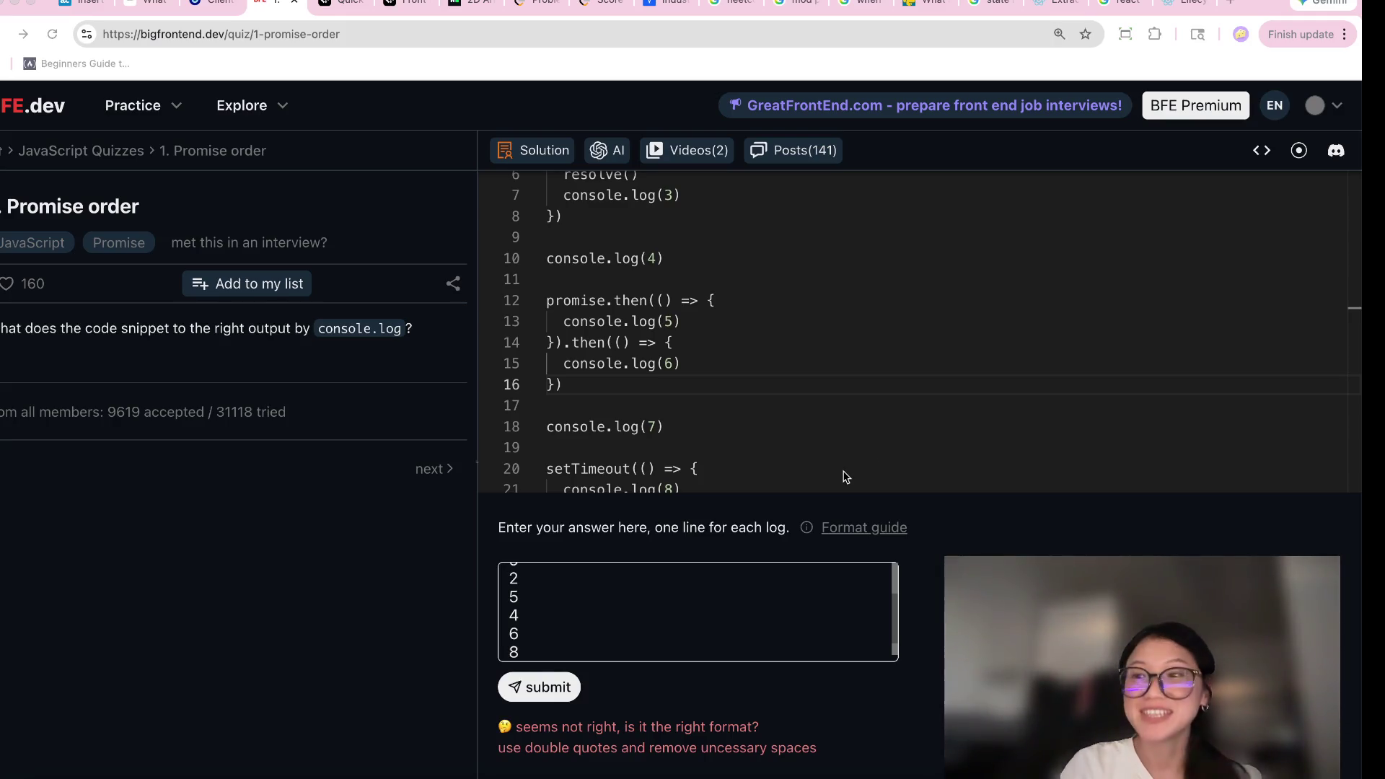
Clear the old answer and start over with 1 on the first line.
click(539, 642)
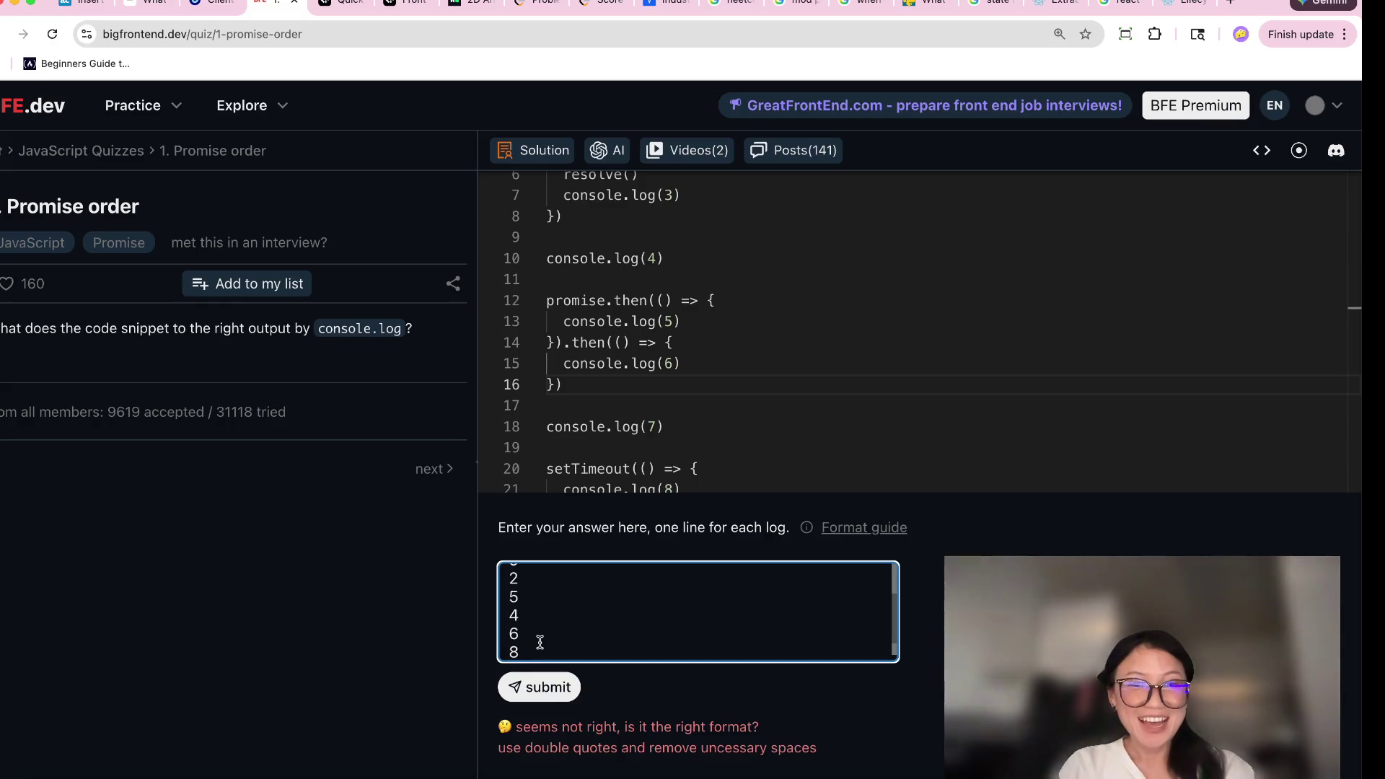
scroll(539, 642, up, 3)
key(super+a)
key(BackSpace)
drag(473, 526, 0, 526)
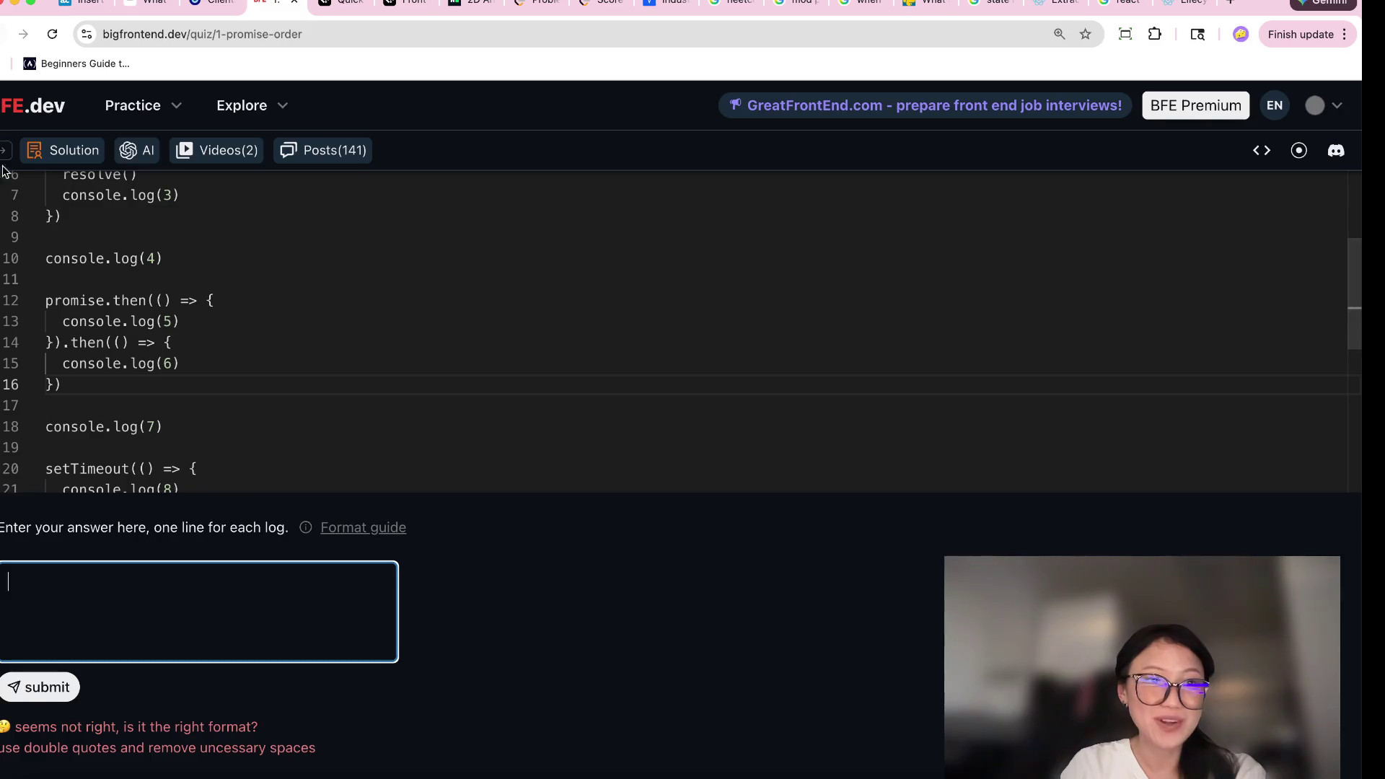
click(3, 150)
click(730, 587)
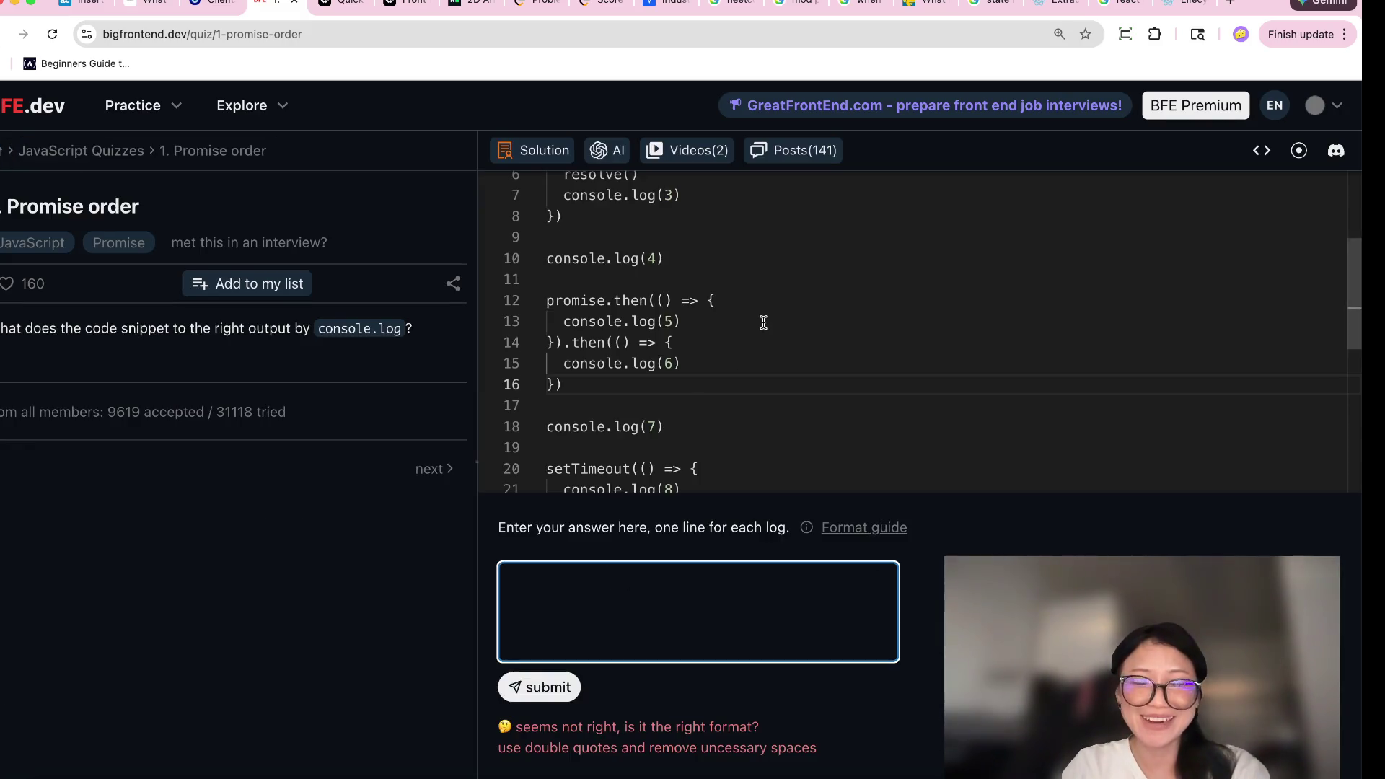
scroll(745, 375, up, 3)
text(1)
key(Return)
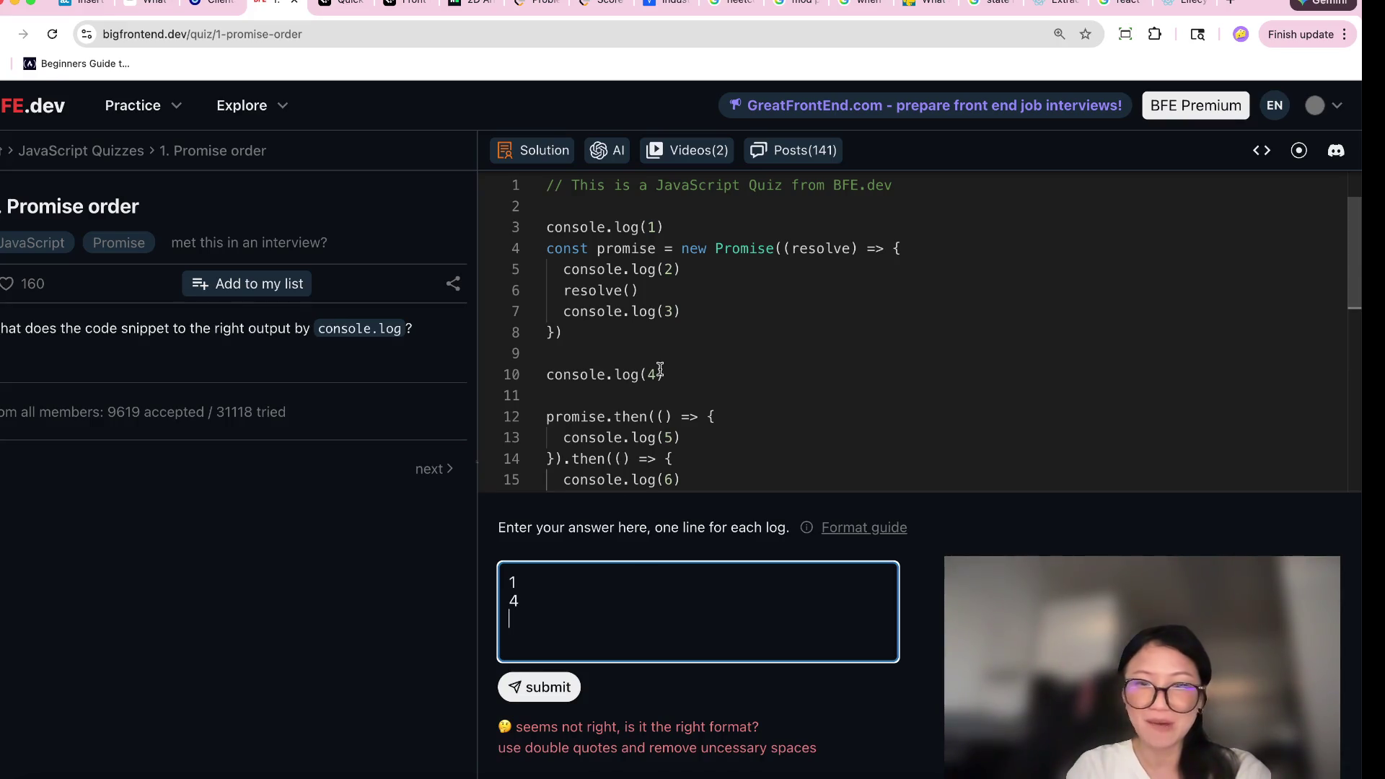
Continue the answer with 7 after checking console.log(4) and console.log(7).
drag(661, 375, 474, 380)
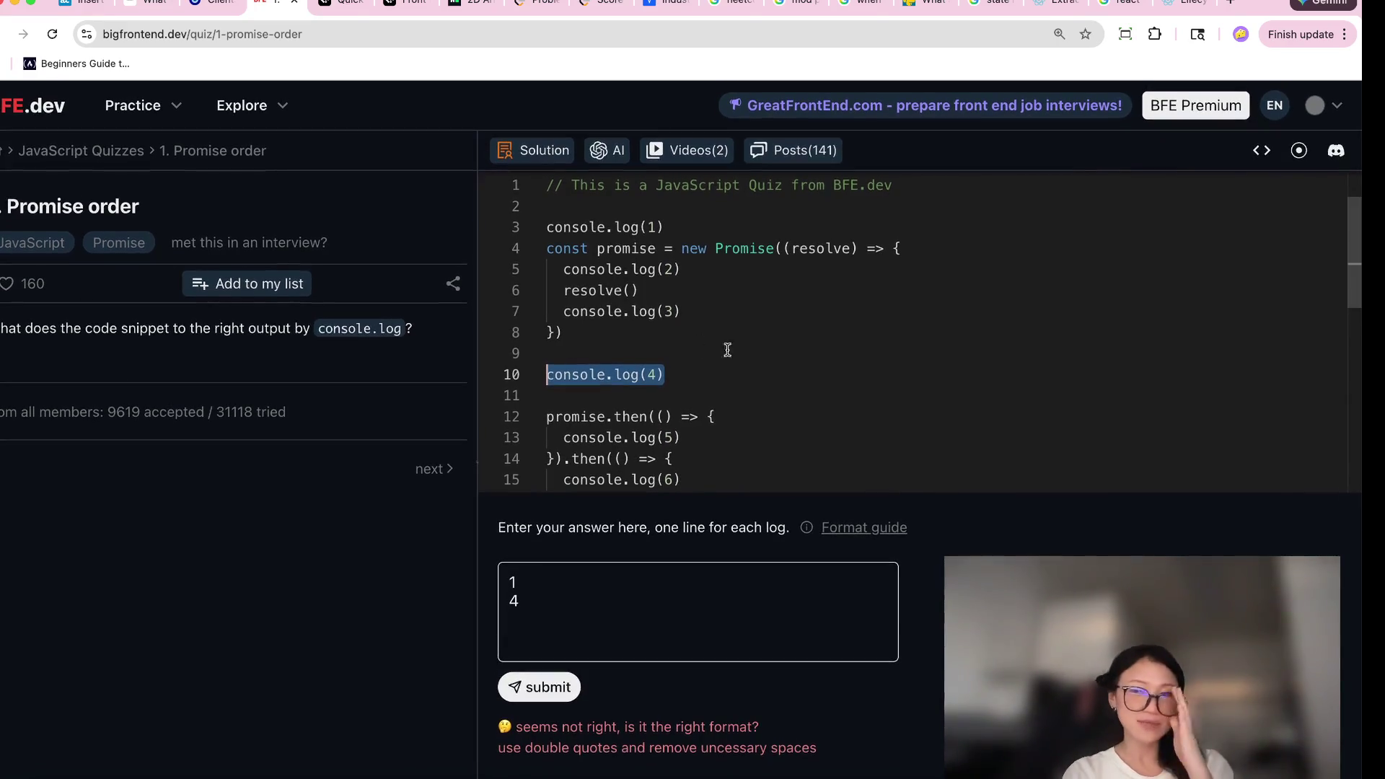
scroll(791, 404, down, 5)
click(578, 593)
key(Return)
text(7)
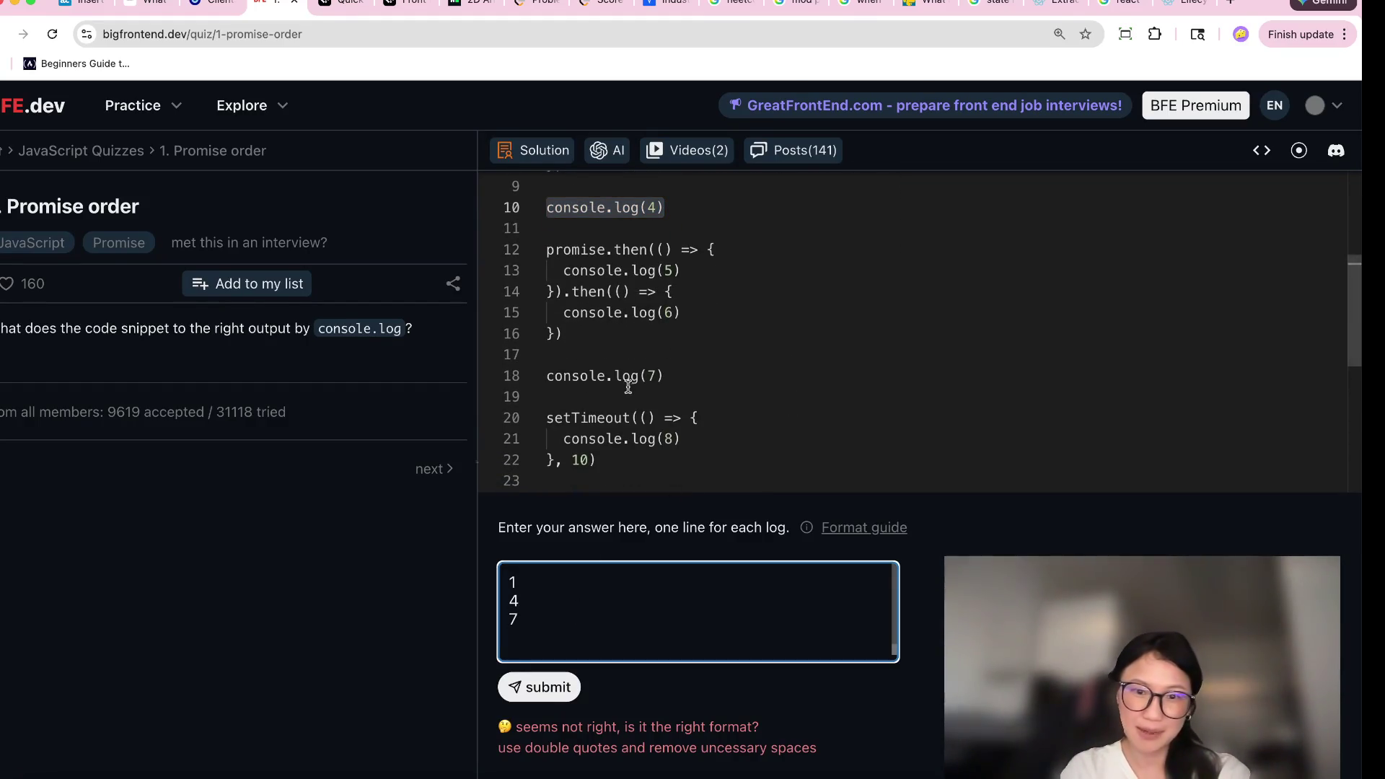
click(626, 384)
scroll(626, 386, down, 3)
scroll(631, 386, up, 4)
scroll(631, 386, up, 3)
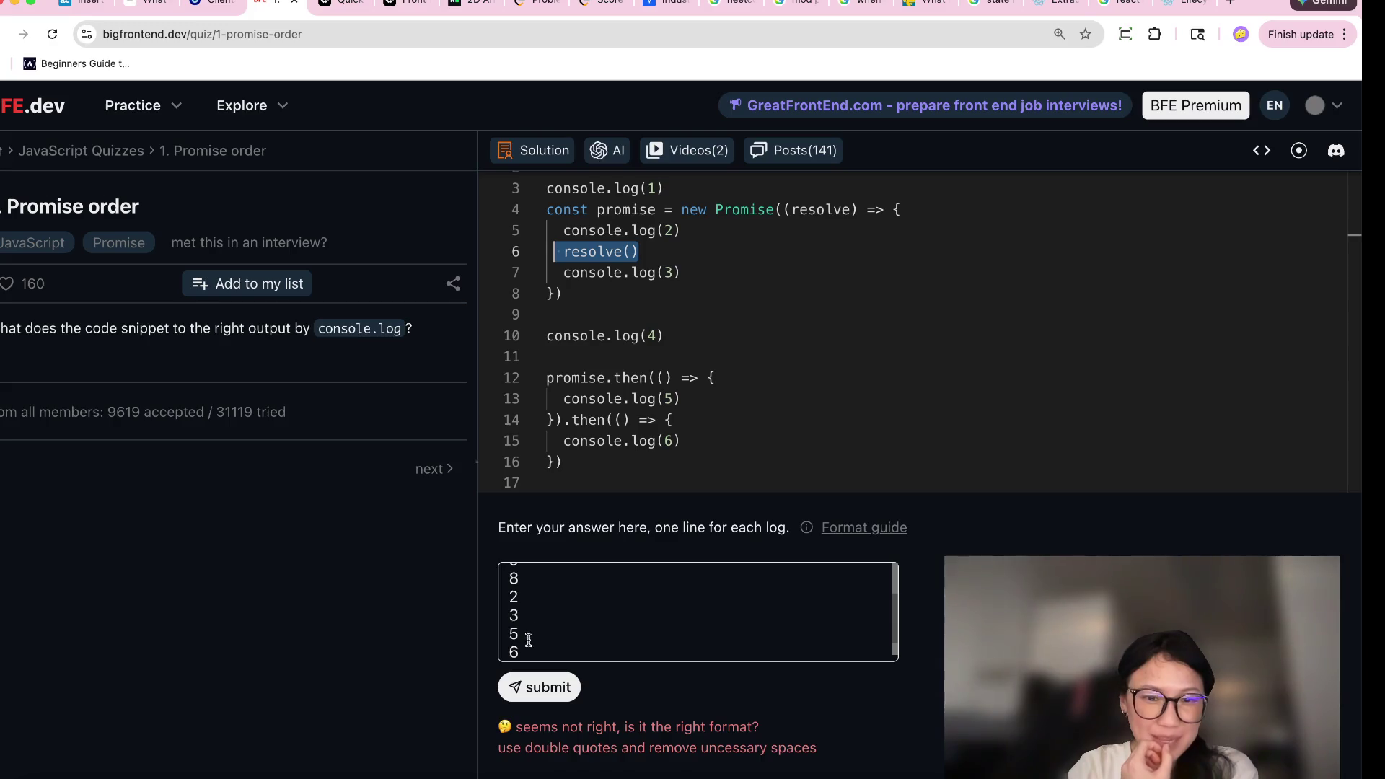
Replace the 3, 5, 6 lines with 6 and resubmit the reordered answer.
drag(529, 646, 507, 621)
key(BackSpace)
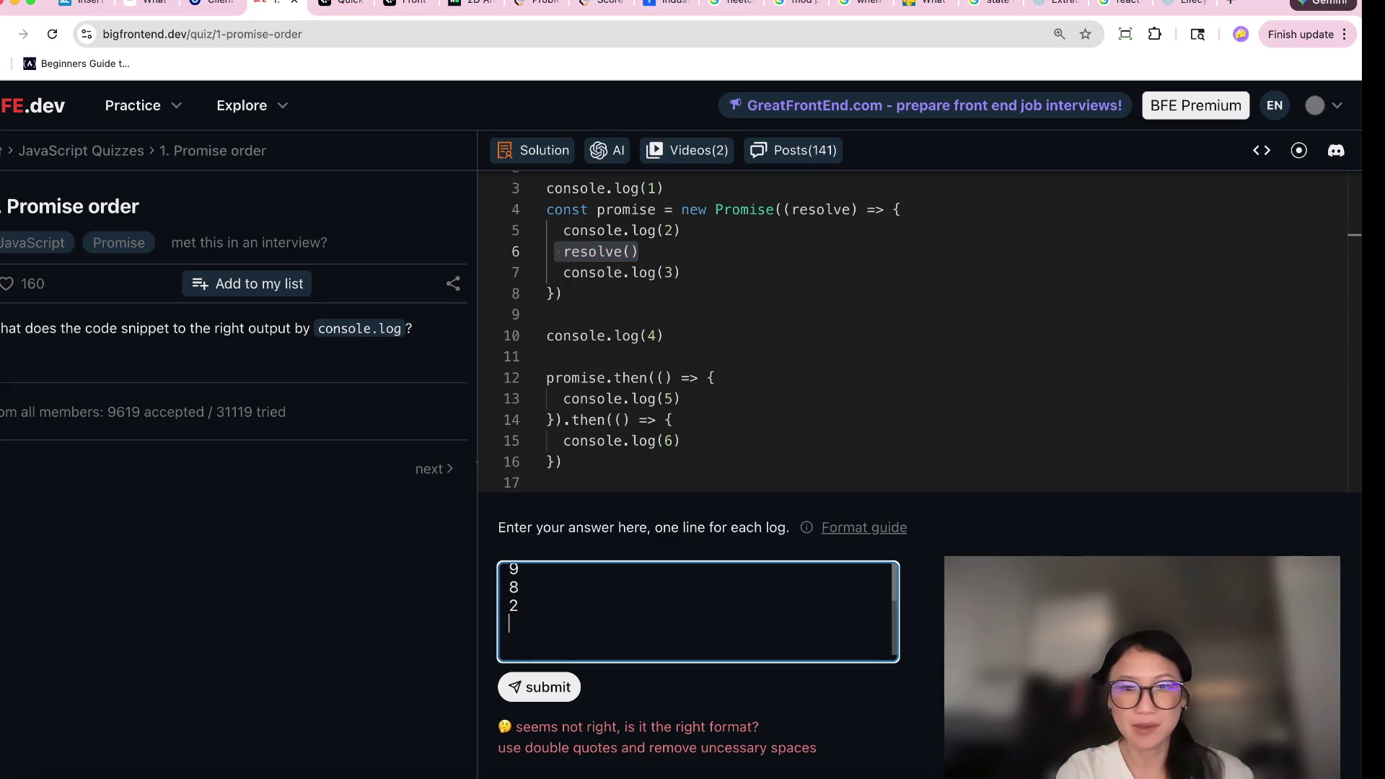
text(56)
key(Return)
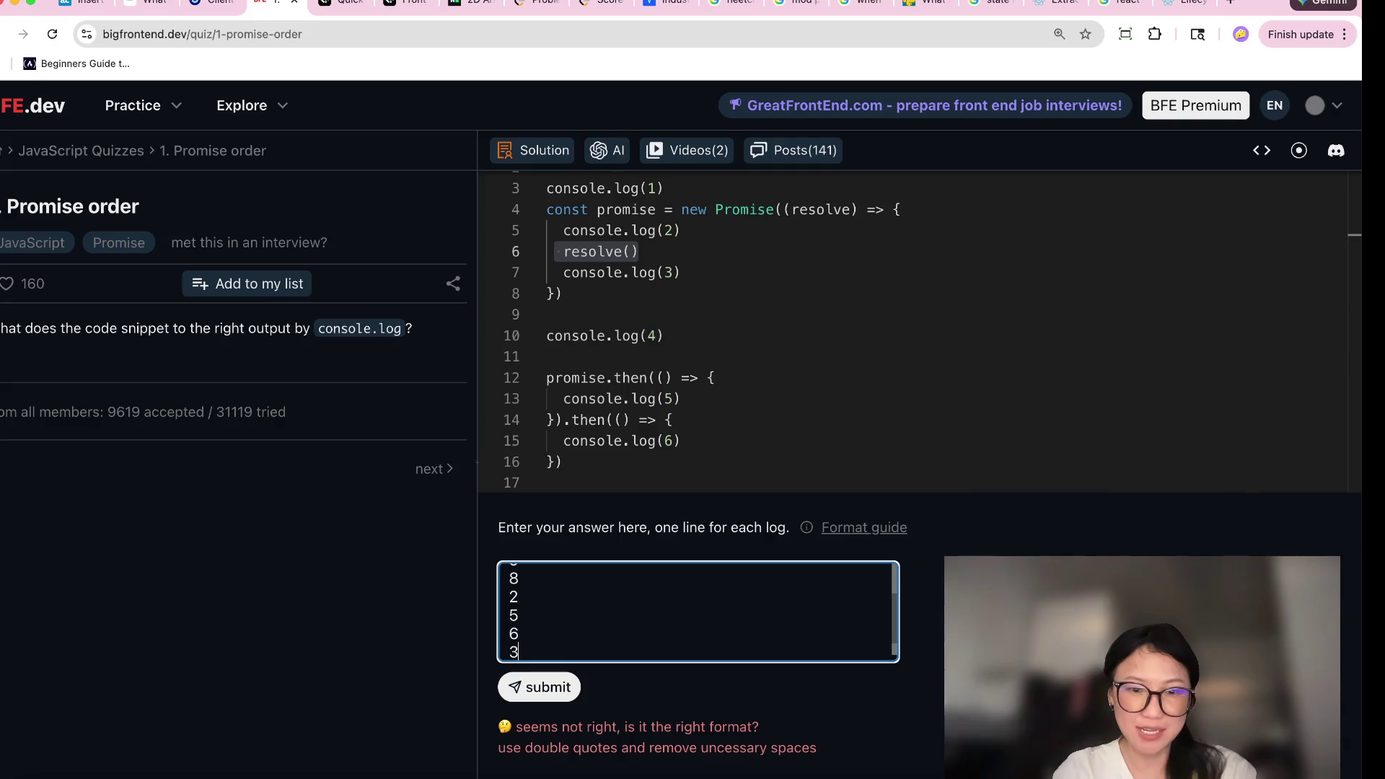
click(538, 687)
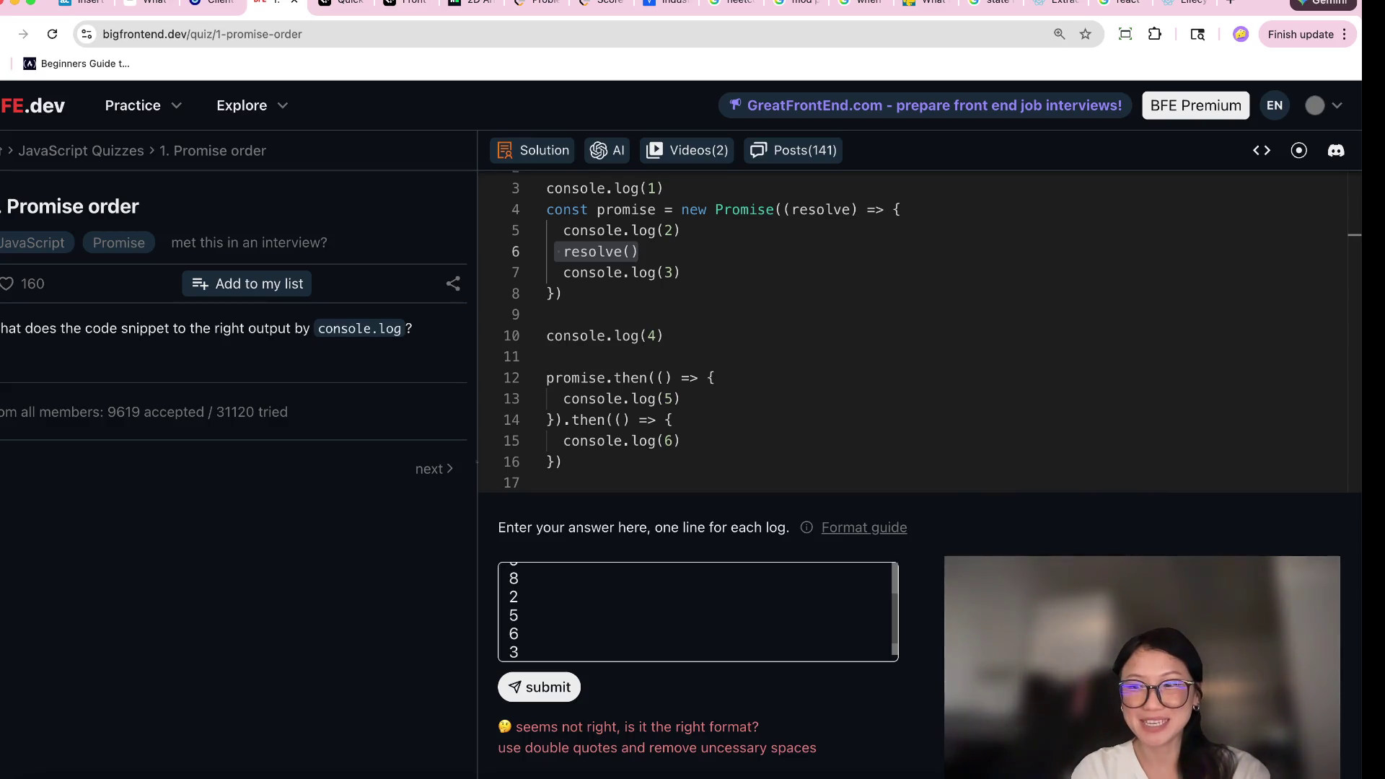
click(688, 373)
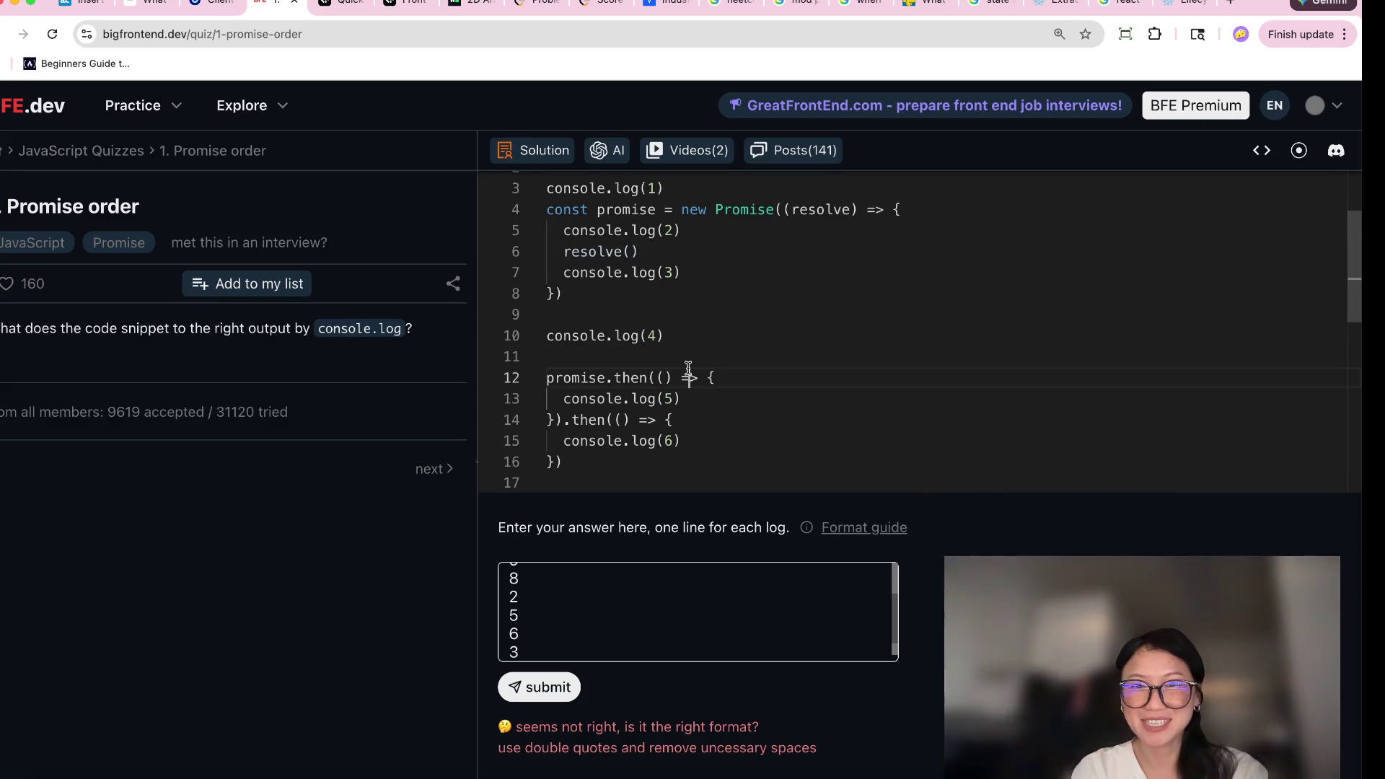
Reorder the answer lines so 8 precedes 9 (…4, 7, 8, 9, 2) and resubmit it.
scroll(688, 368, down, 5)
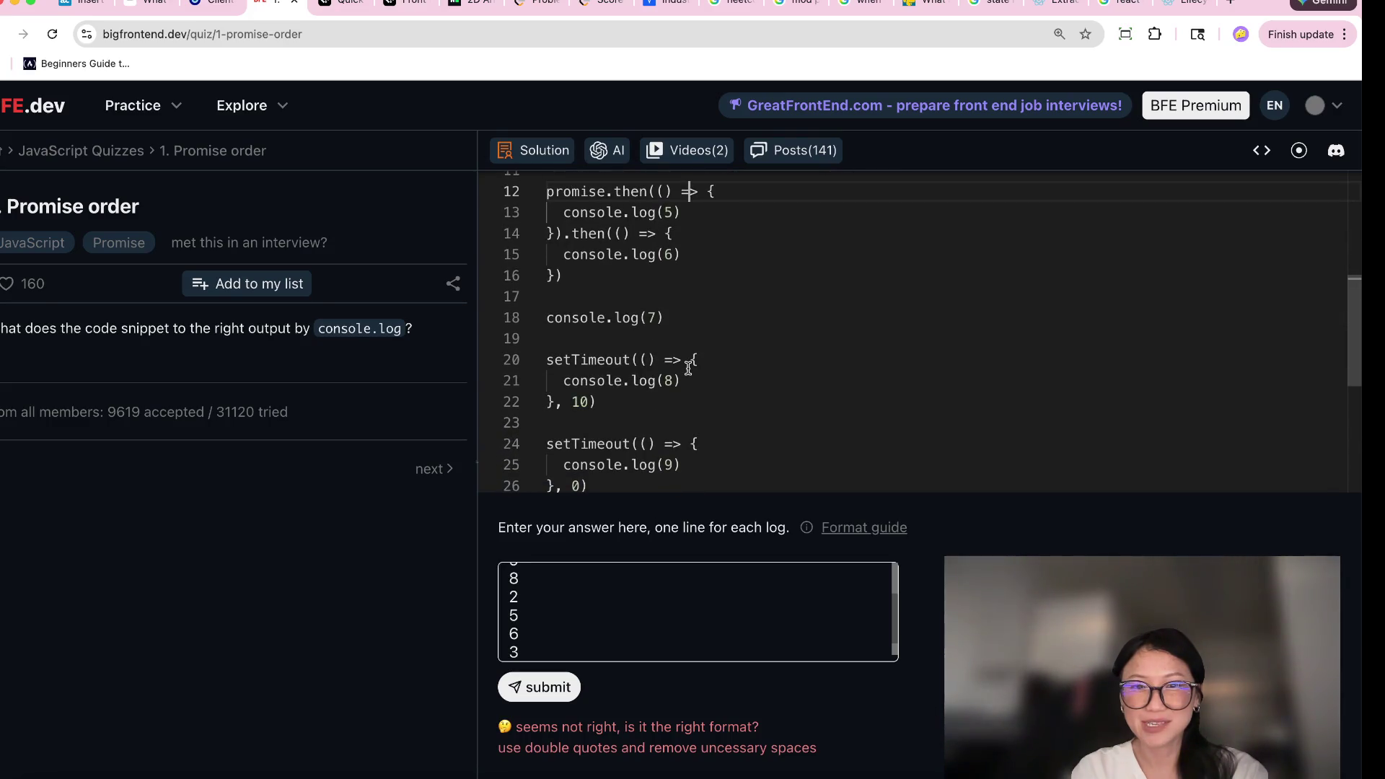
scroll(548, 575, up, 1)
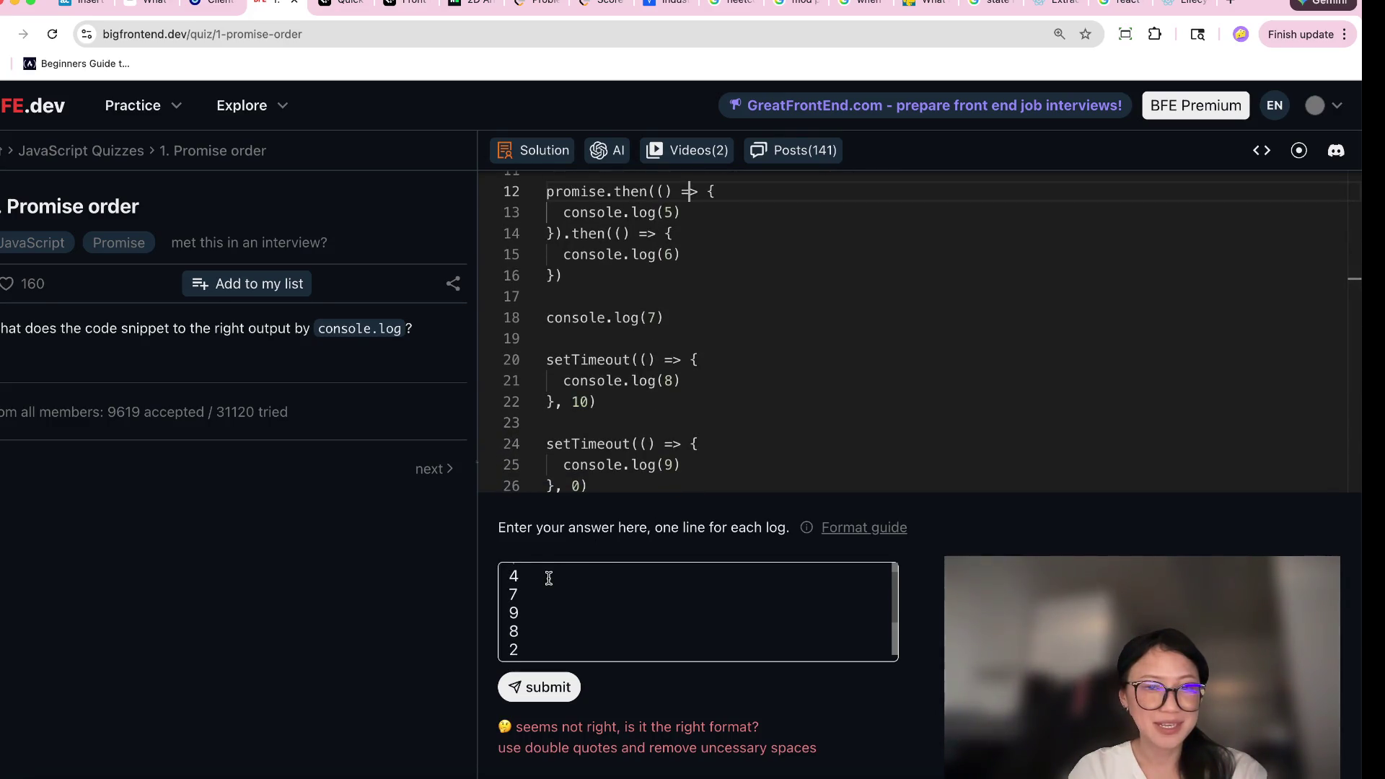
click(532, 611)
key(Delete)
key(Delete)
text(8)
key(Return)
text(9)
click(509, 684)
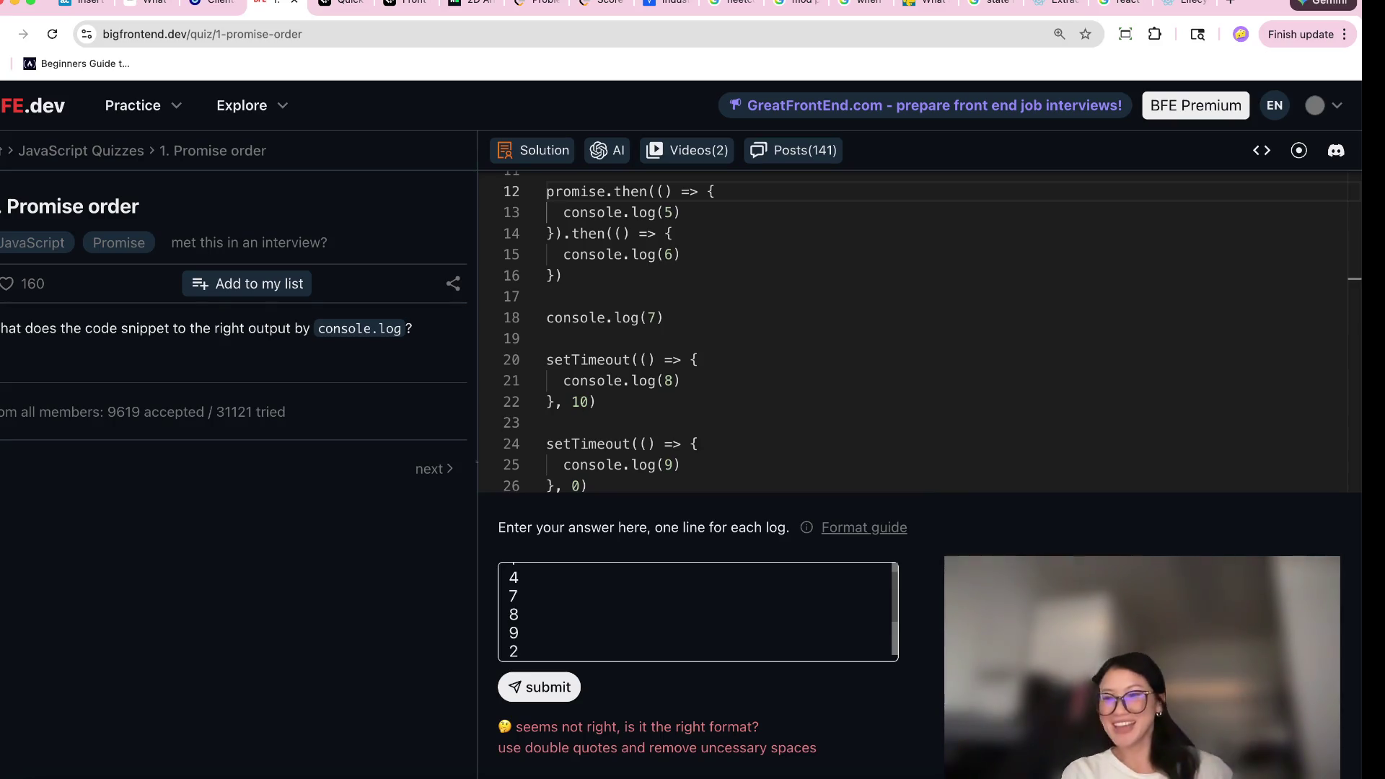
scroll(546, 639, down, 1)
Rewrite the answer to start 1, 4, 2, 5 and end 5, 3, 6, 9, 8, then resubmit.
click(546, 640)
key(super+a)
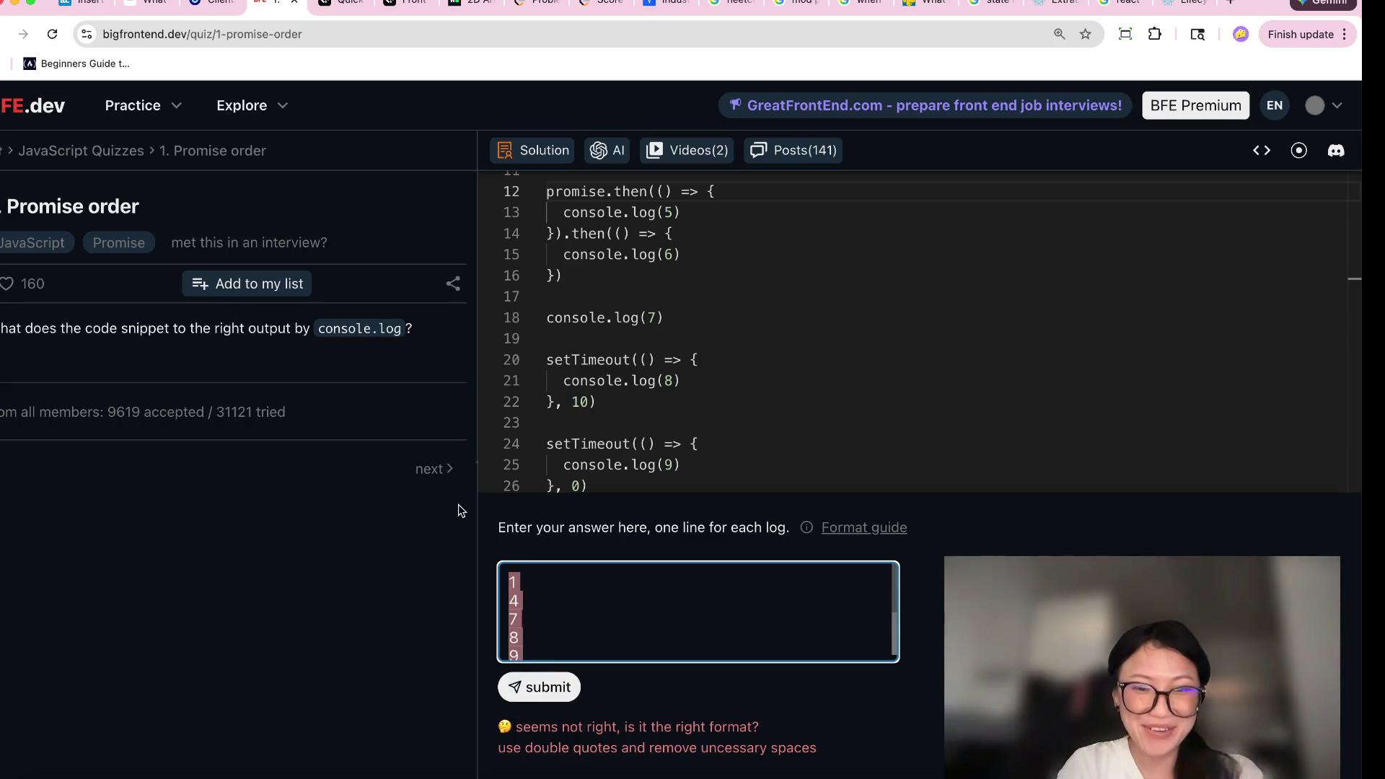
text(1 4 2 )
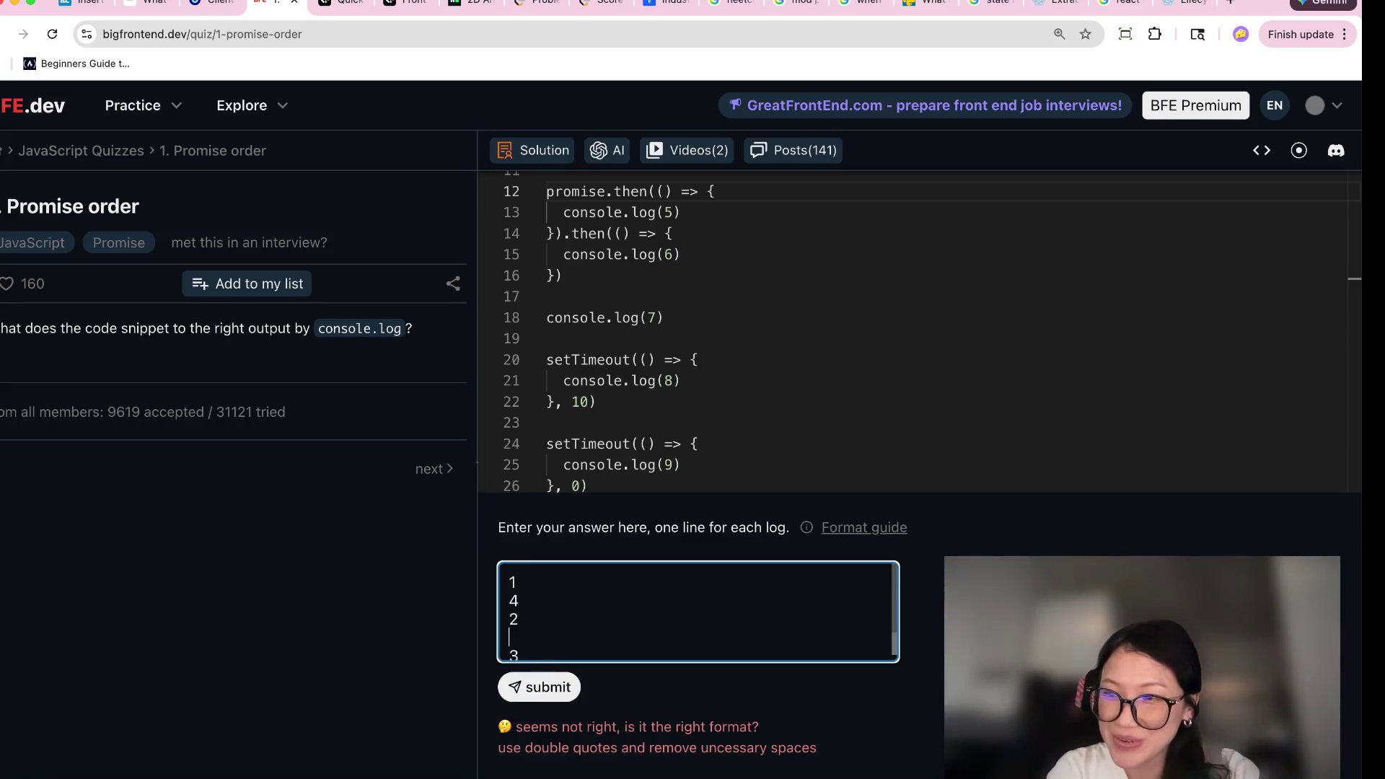
text(5)
key(Down)
text(6)
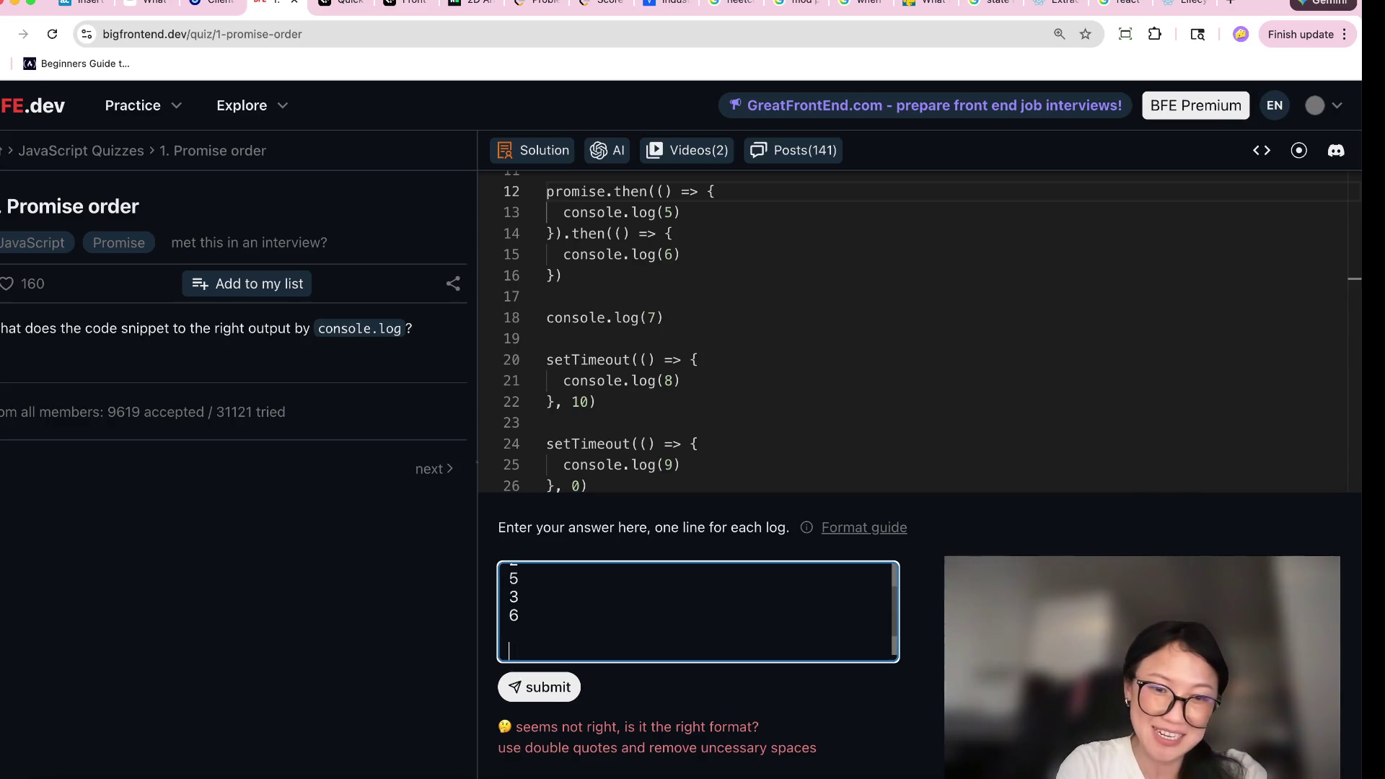
key(Return)
text(3)
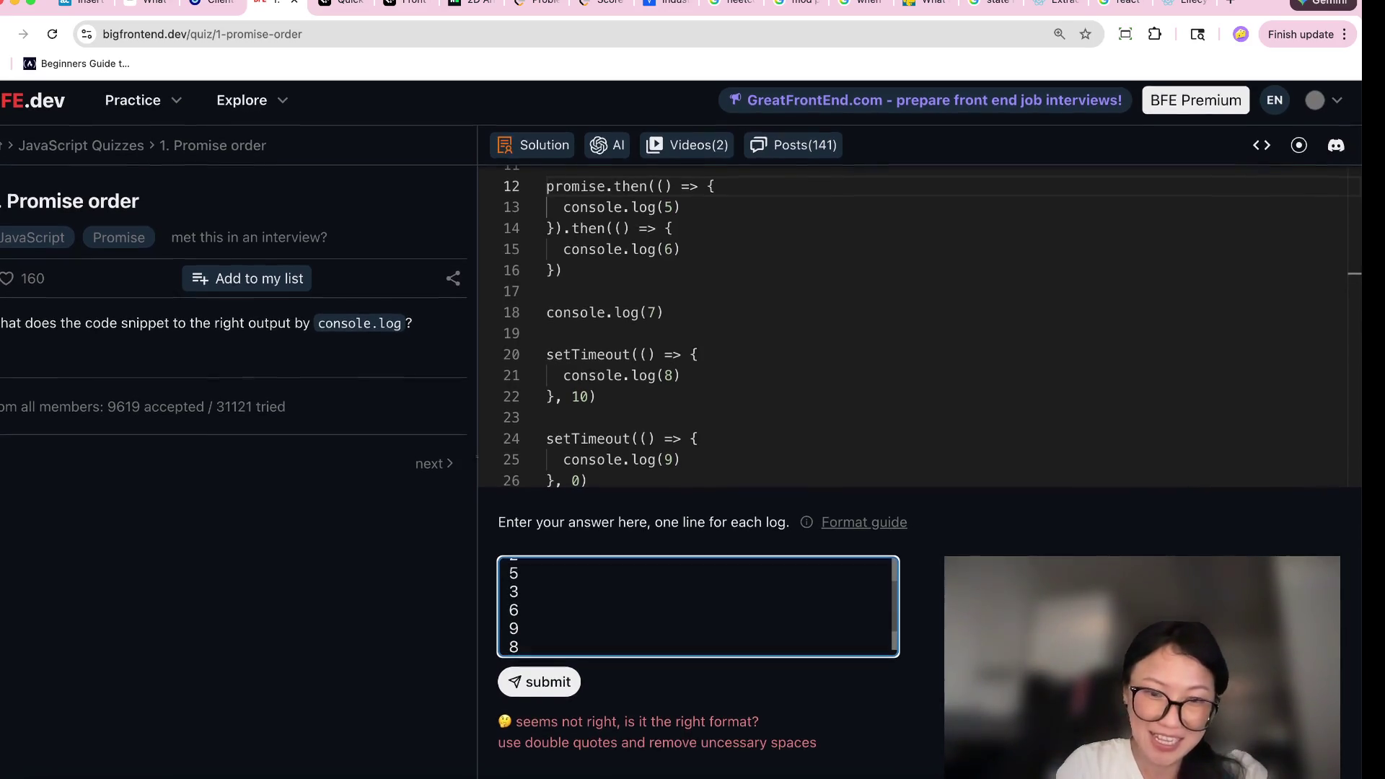
key(BackSpace)
key(BackSpace)
key(BackSpace)
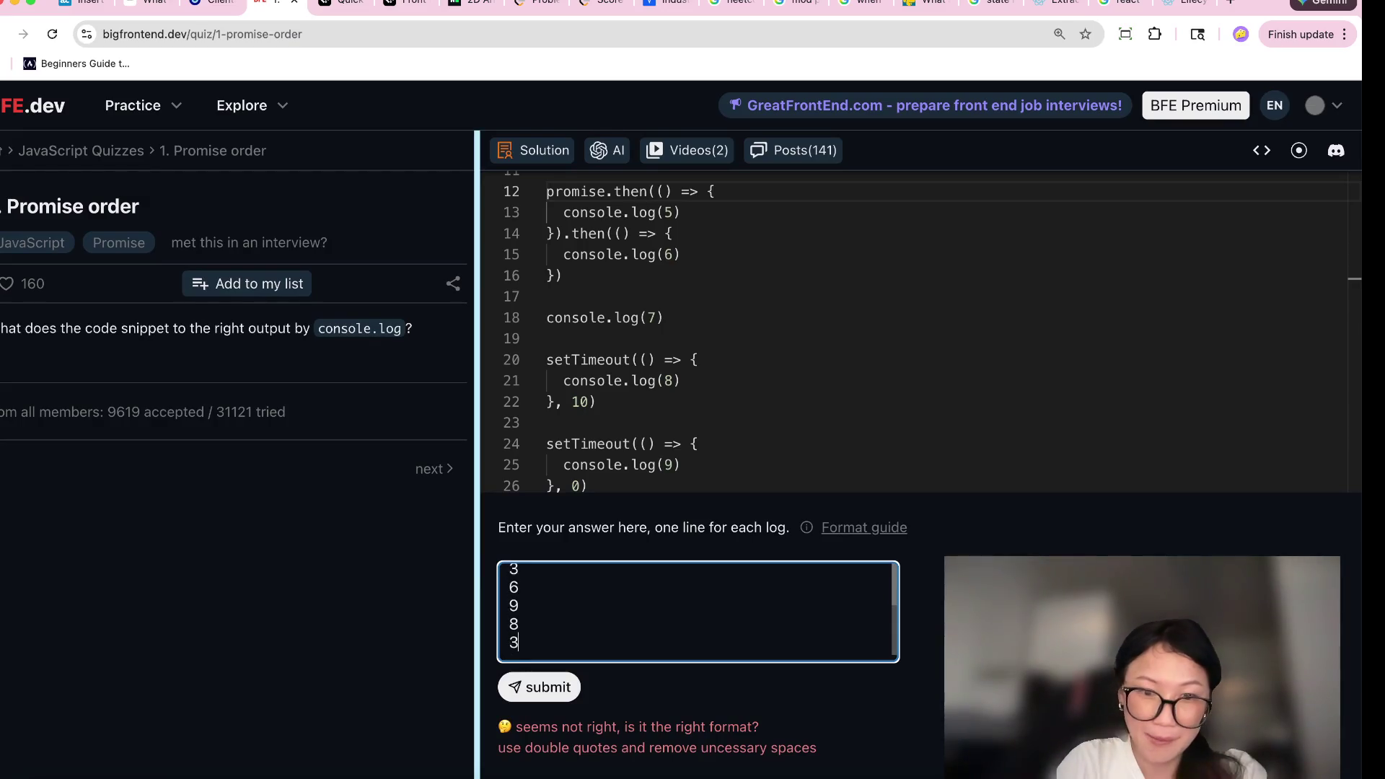
click(563, 691)
click(563, 691)
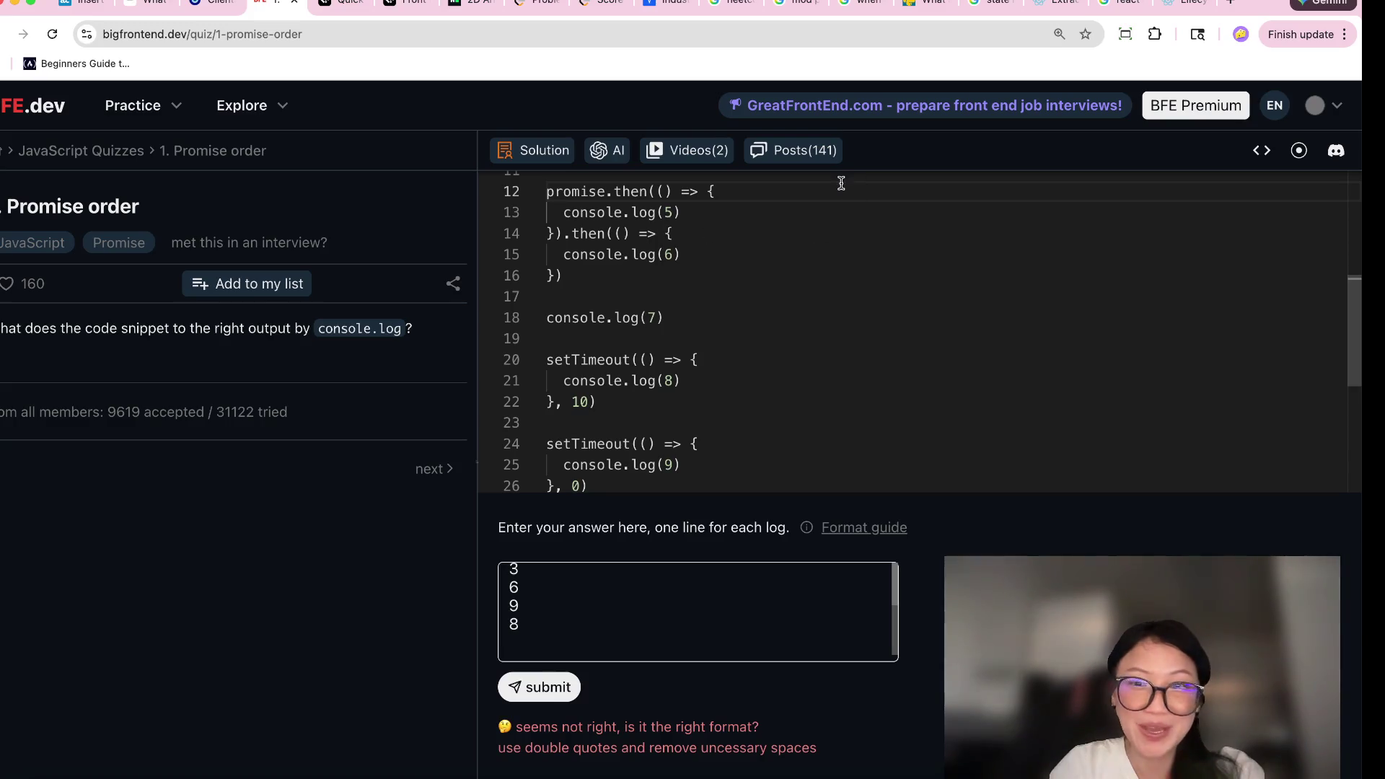
Open the quiz's Posts (141) discussion and scroll down through the most-liked post.
click(825, 153)
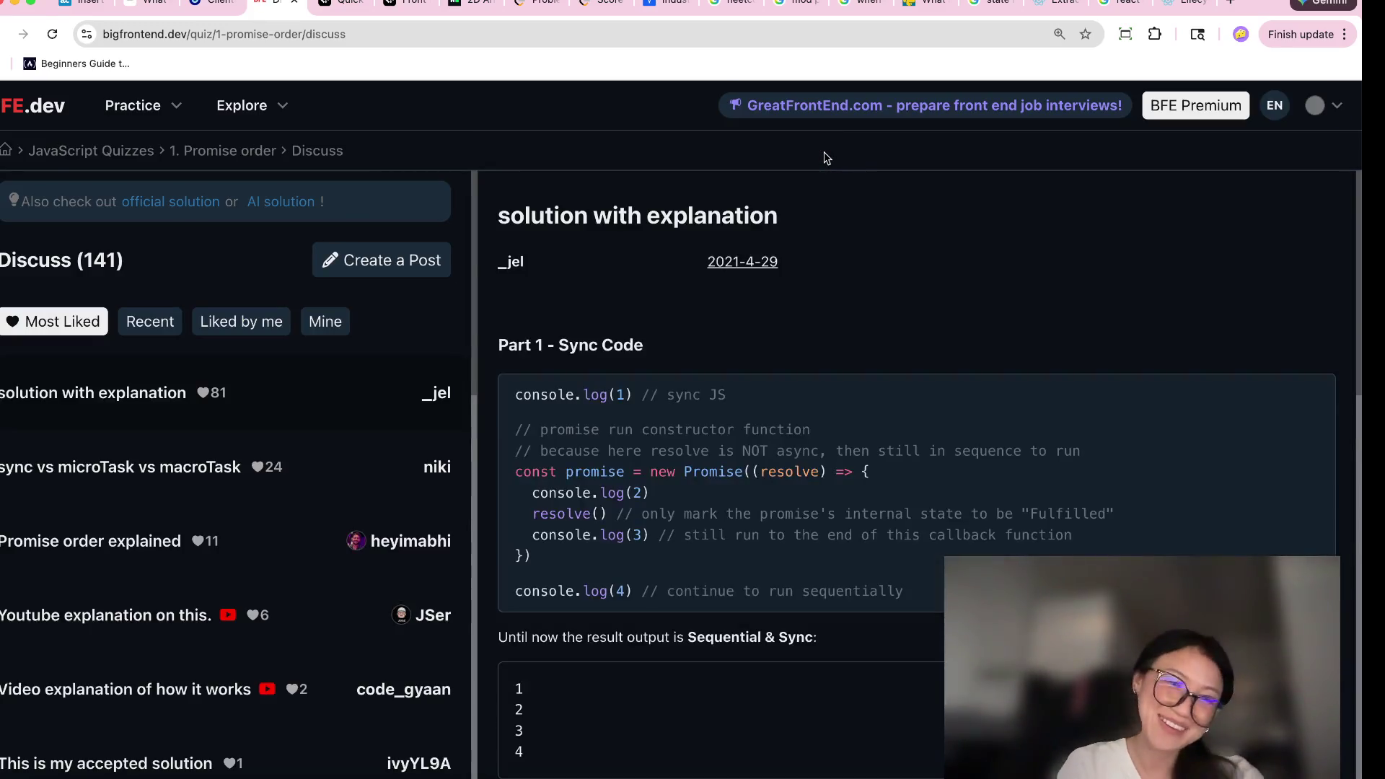
scroll(952, 505, down, 2)
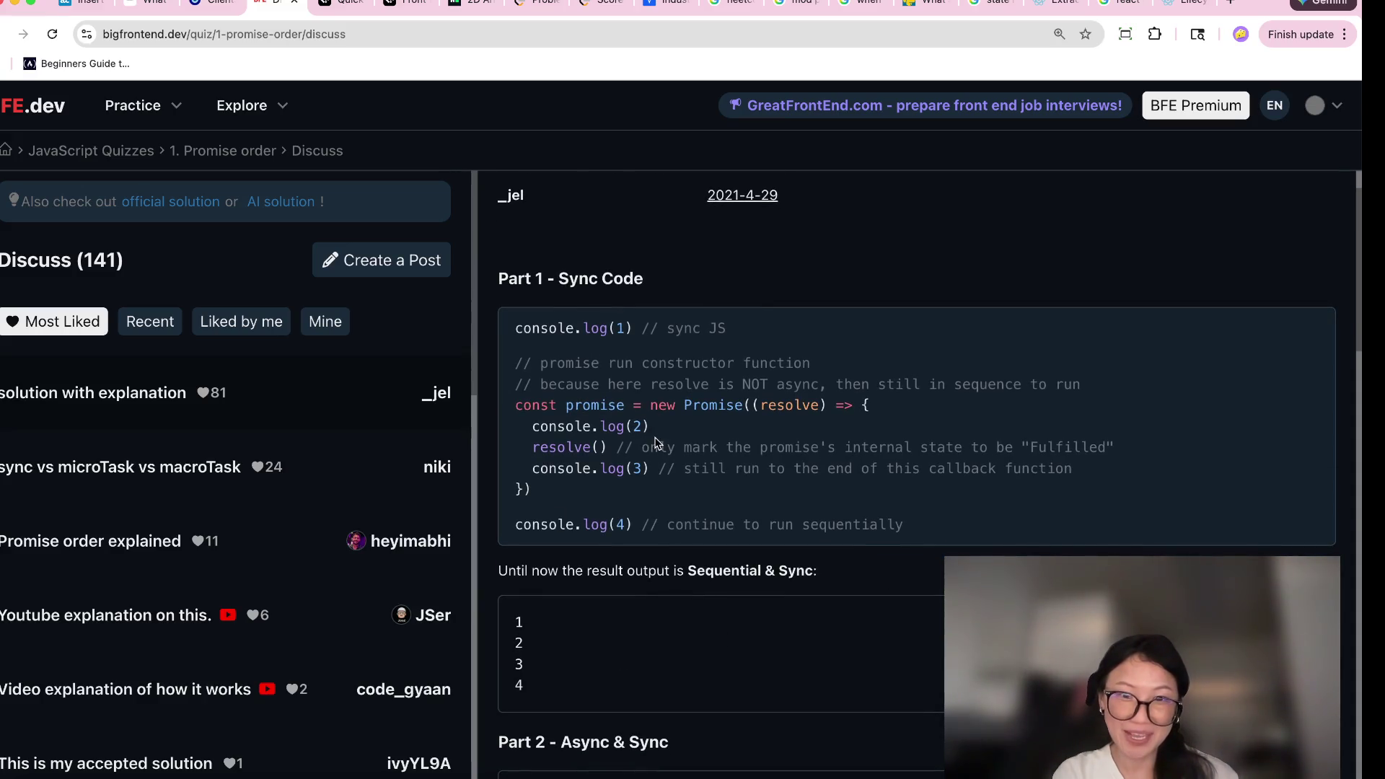
scroll(678, 599, down, 3)
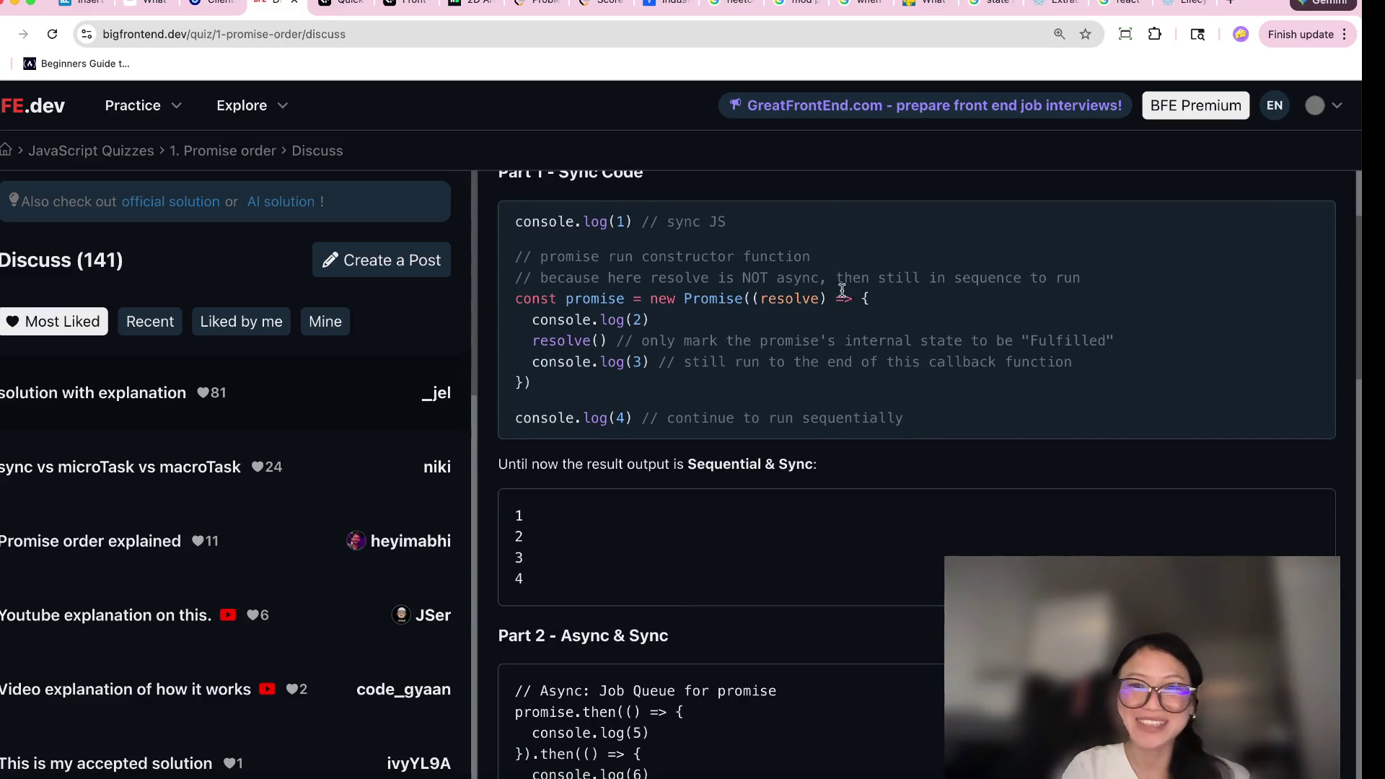
scroll(682, 576, down, 7)
scroll(682, 578, down, 3)
scroll(682, 577, down, 15)
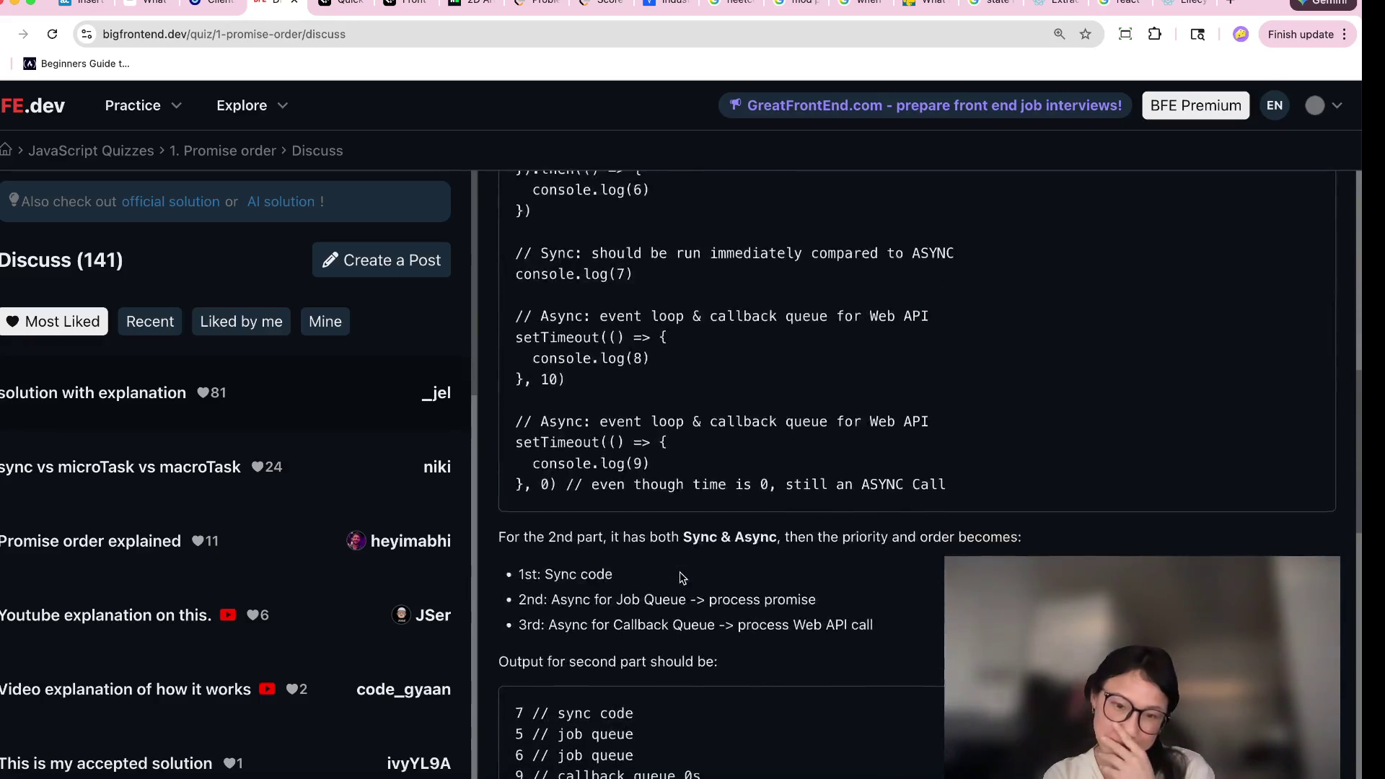
Reread the 'solution with explanation' post covering synchronous output 1, 2, 3, 4.
scroll(681, 574, up, 1)
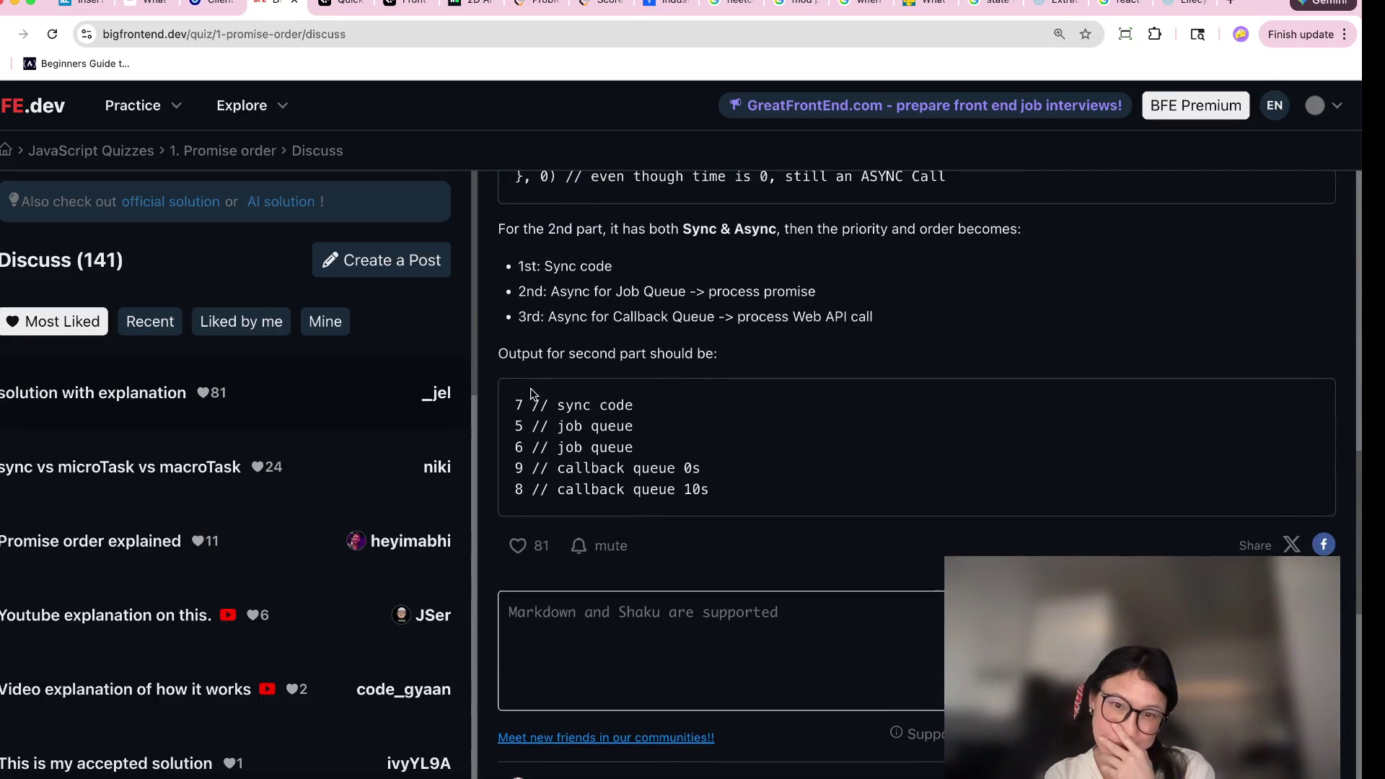
scroll(538, 449, up, 20)
scroll(539, 451, down, 10)
scroll(539, 450, down, 5)
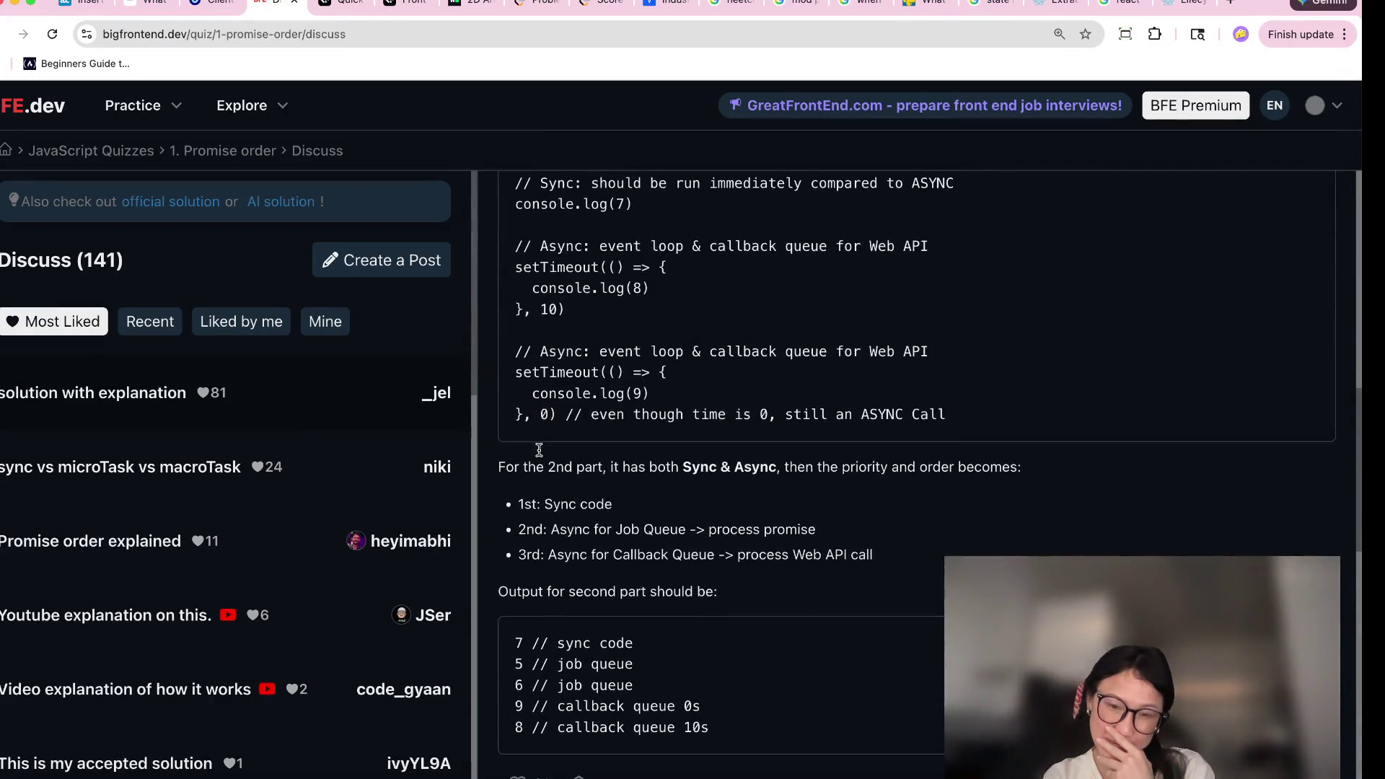
scroll(541, 453, up, 7)
scroll(541, 453, up, 4)
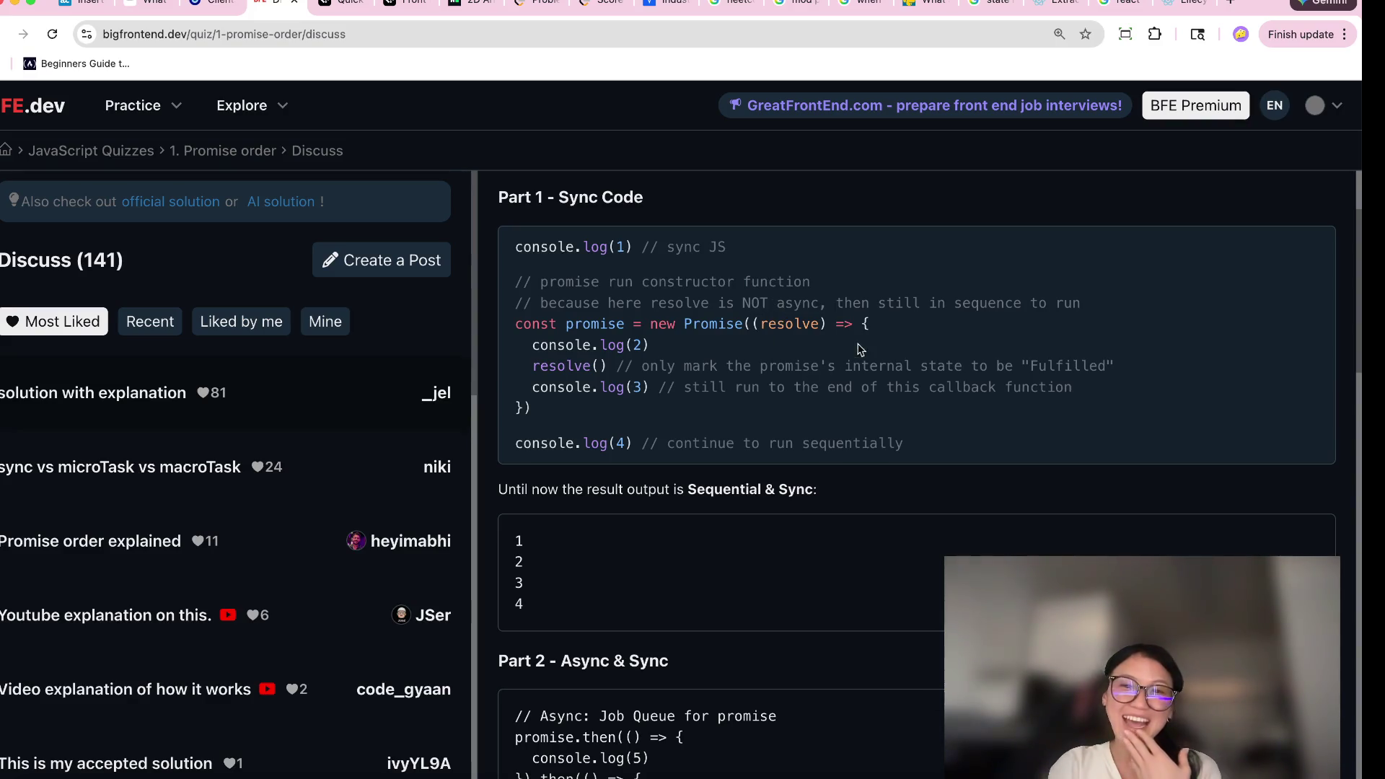
scroll(773, 420, down, 3)
mouse_move(540, 542)
mouse_down()
mouse_move(620, 542)
mouse_move(663, 573)
mouse_move(666, 605)
mouse_up()
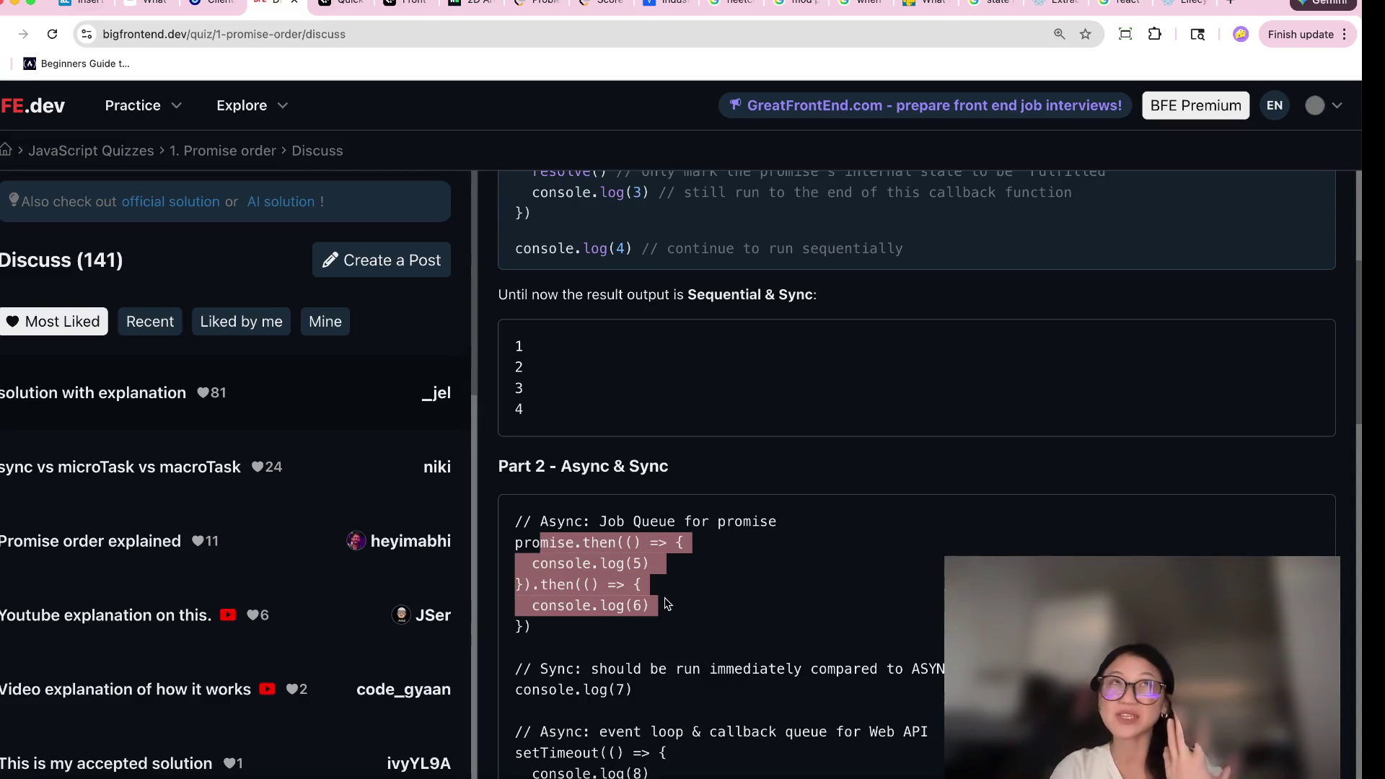
scroll(667, 604, up, 1)
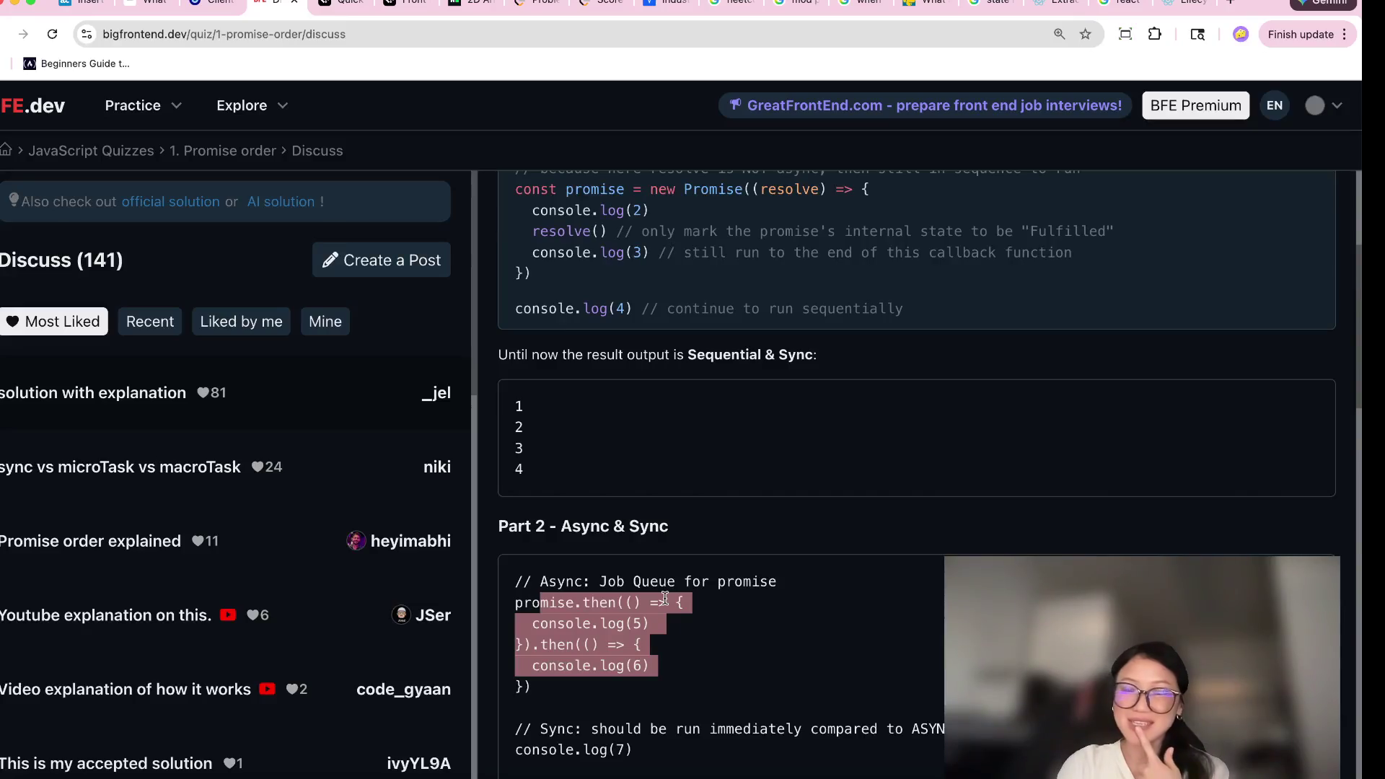
scroll(666, 604, up, 2)
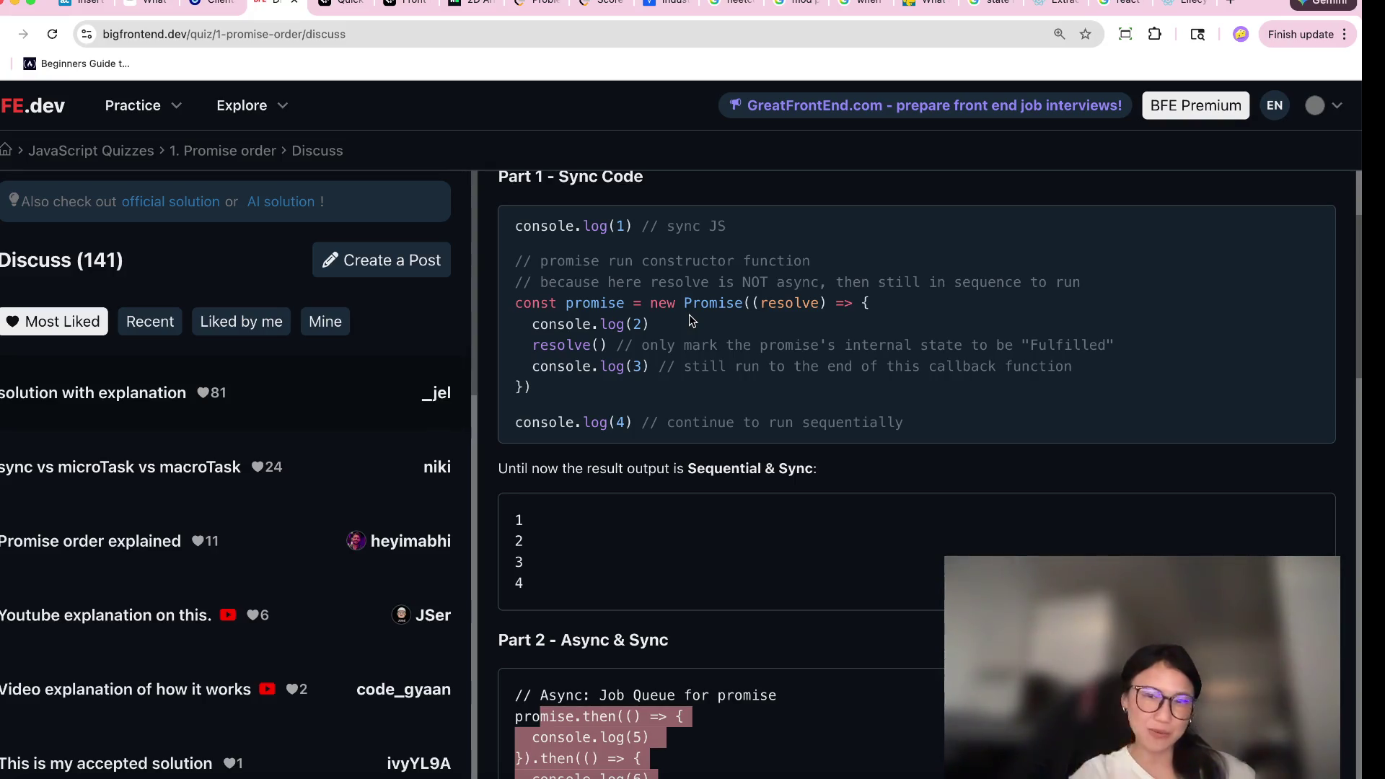
scroll(691, 319, up, 1)
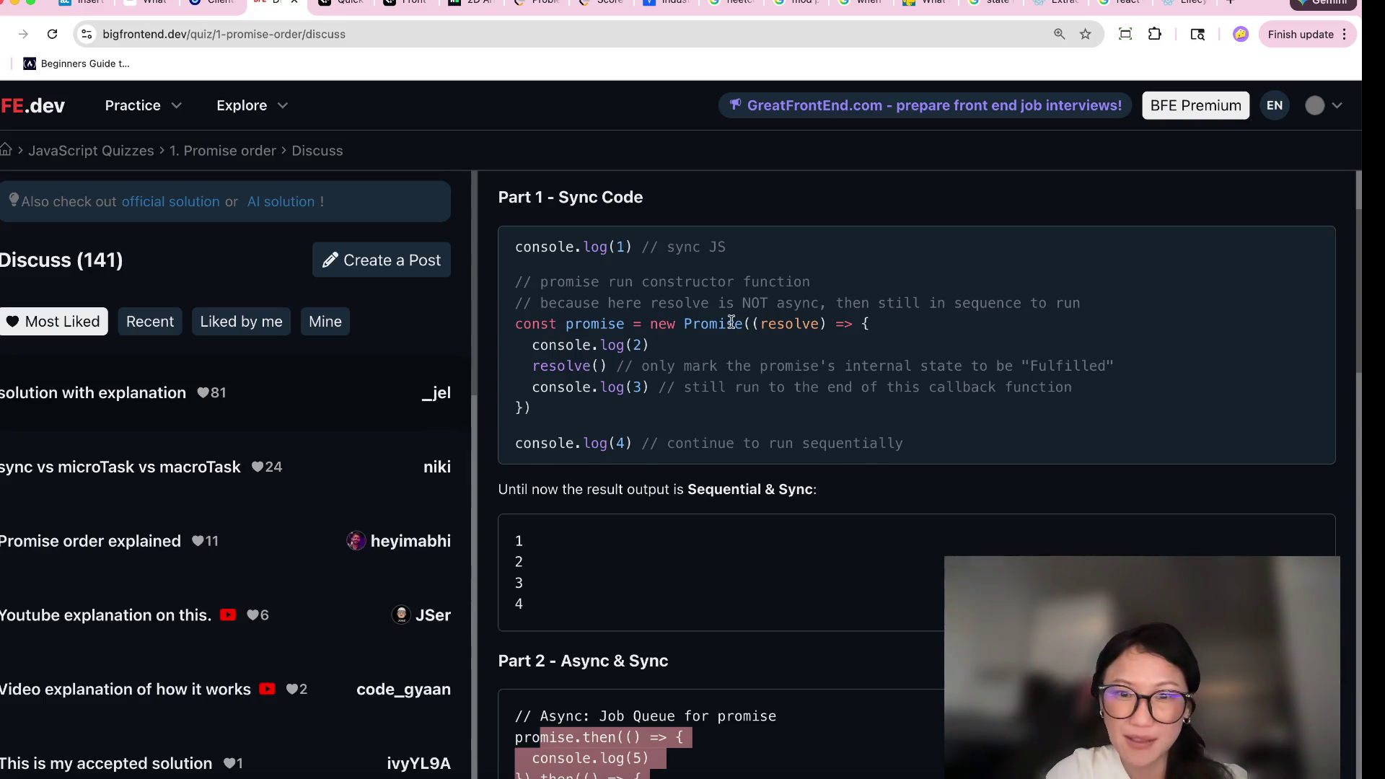
drag(727, 367, 1073, 366)
click(1073, 366)
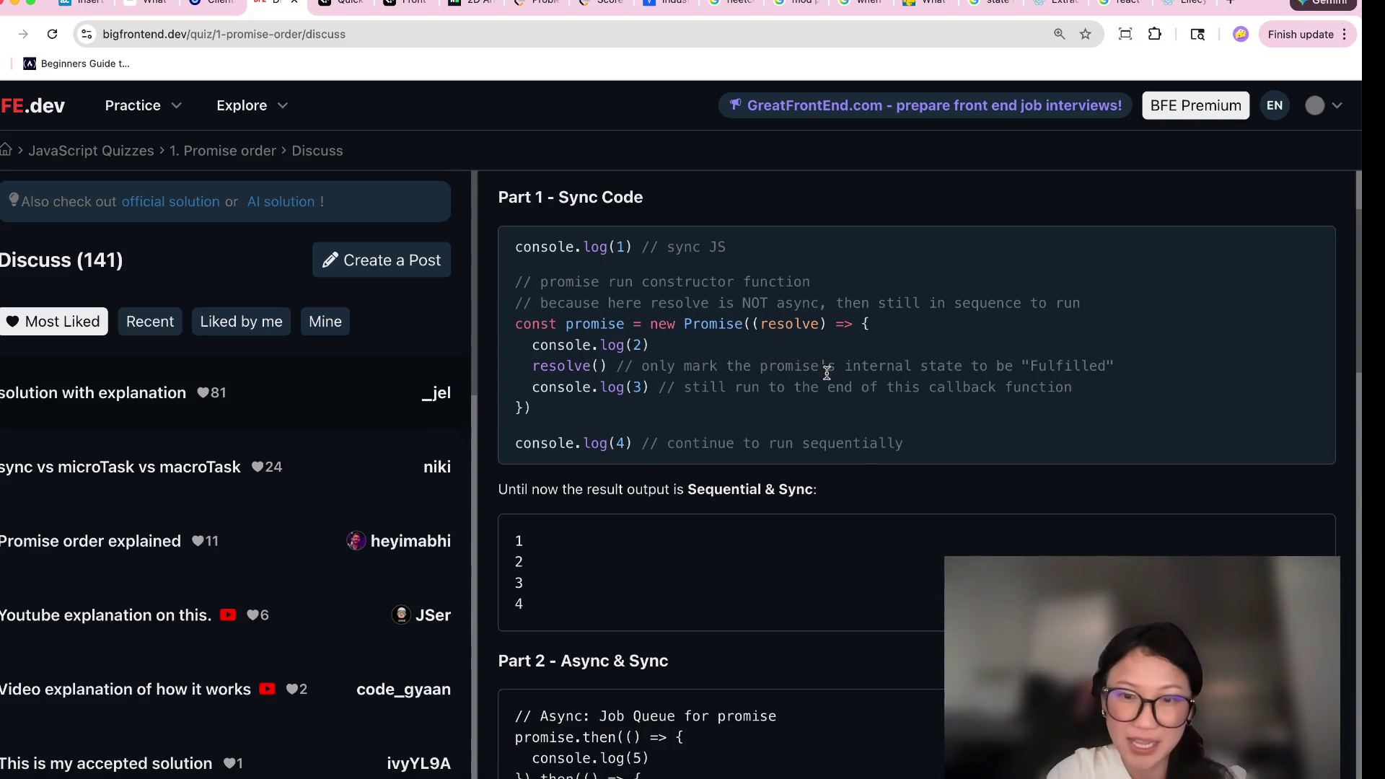
drag(807, 366, 1123, 364)
click(811, 406)
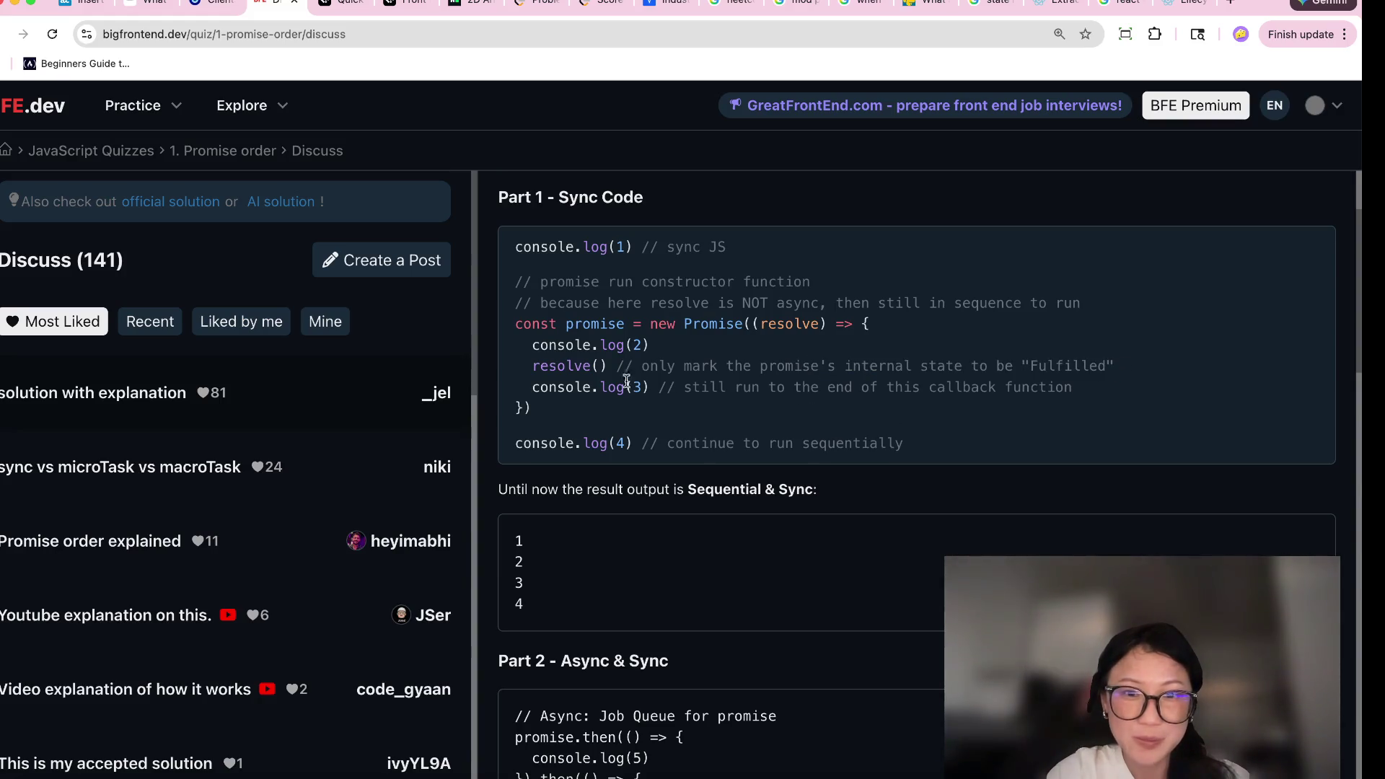
scroll(661, 480, down, 6)
scroll(661, 480, down, 1)
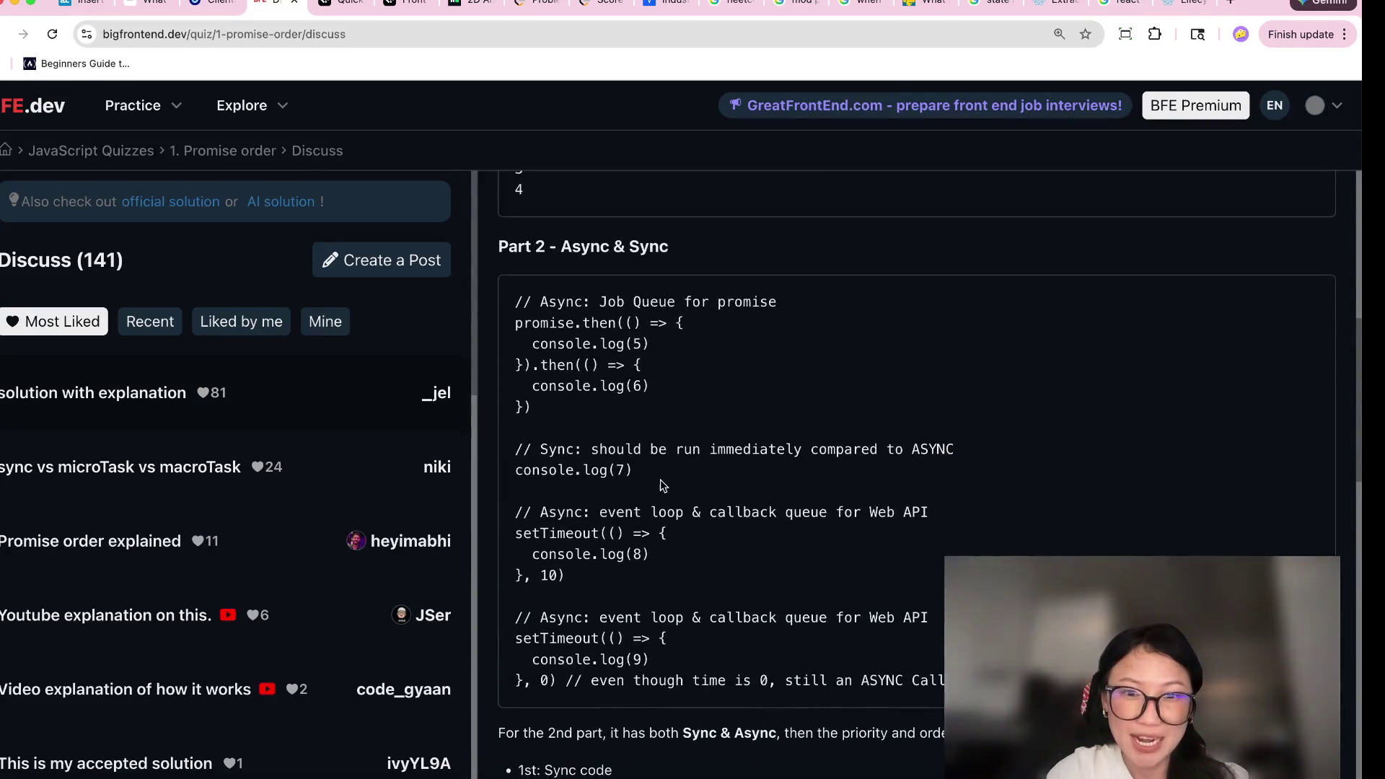
scroll(642, 454, down, 1)
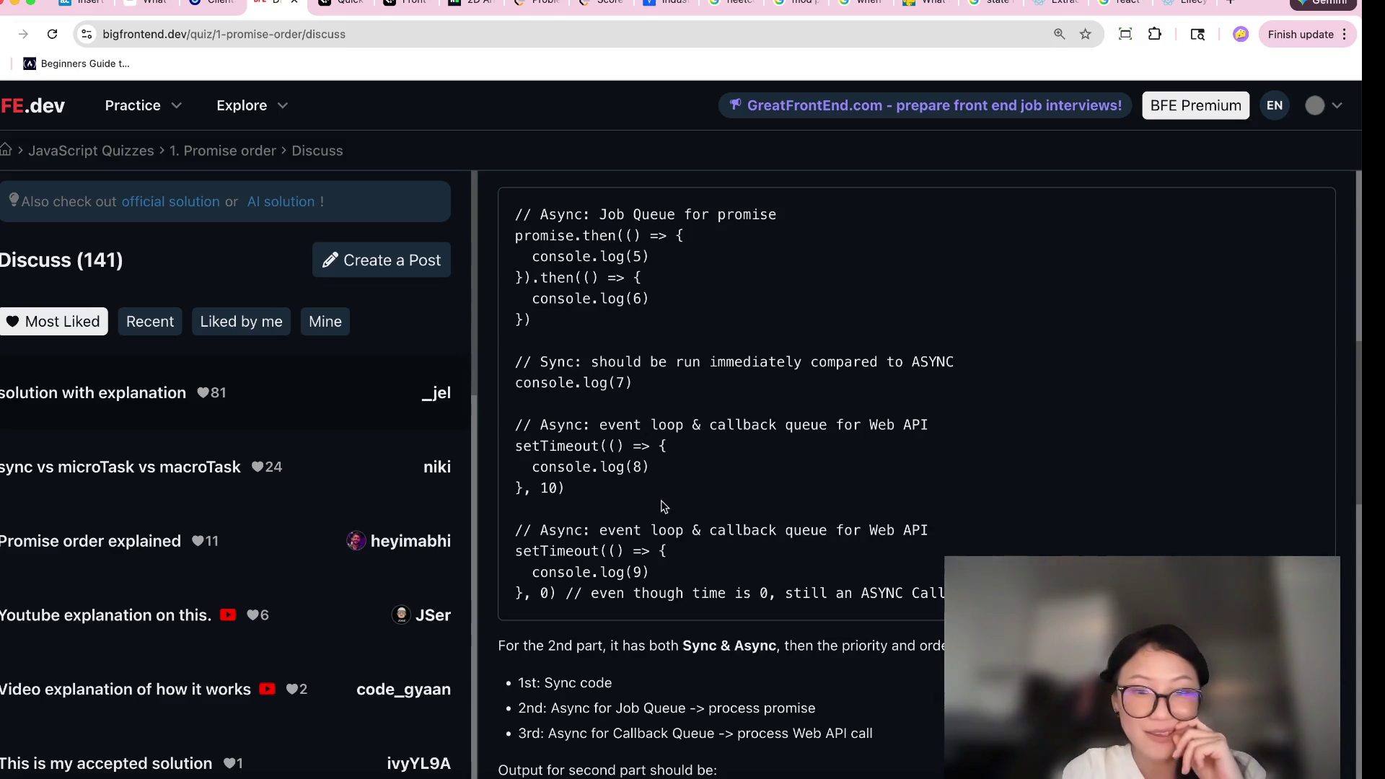
scroll(664, 507, down, 6)
scroll(664, 507, up, 4)
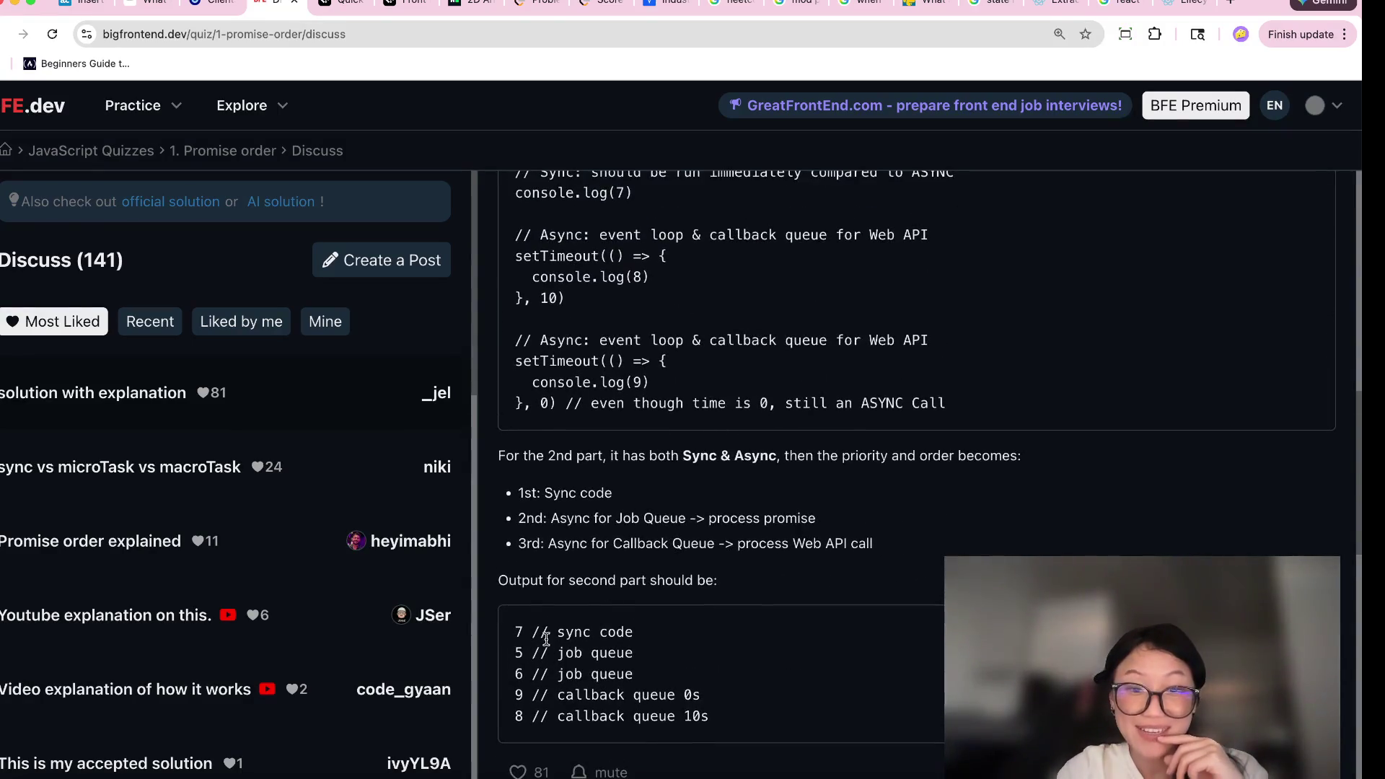
scroll(551, 642, up, 1)
scroll(664, 352, up, 1)
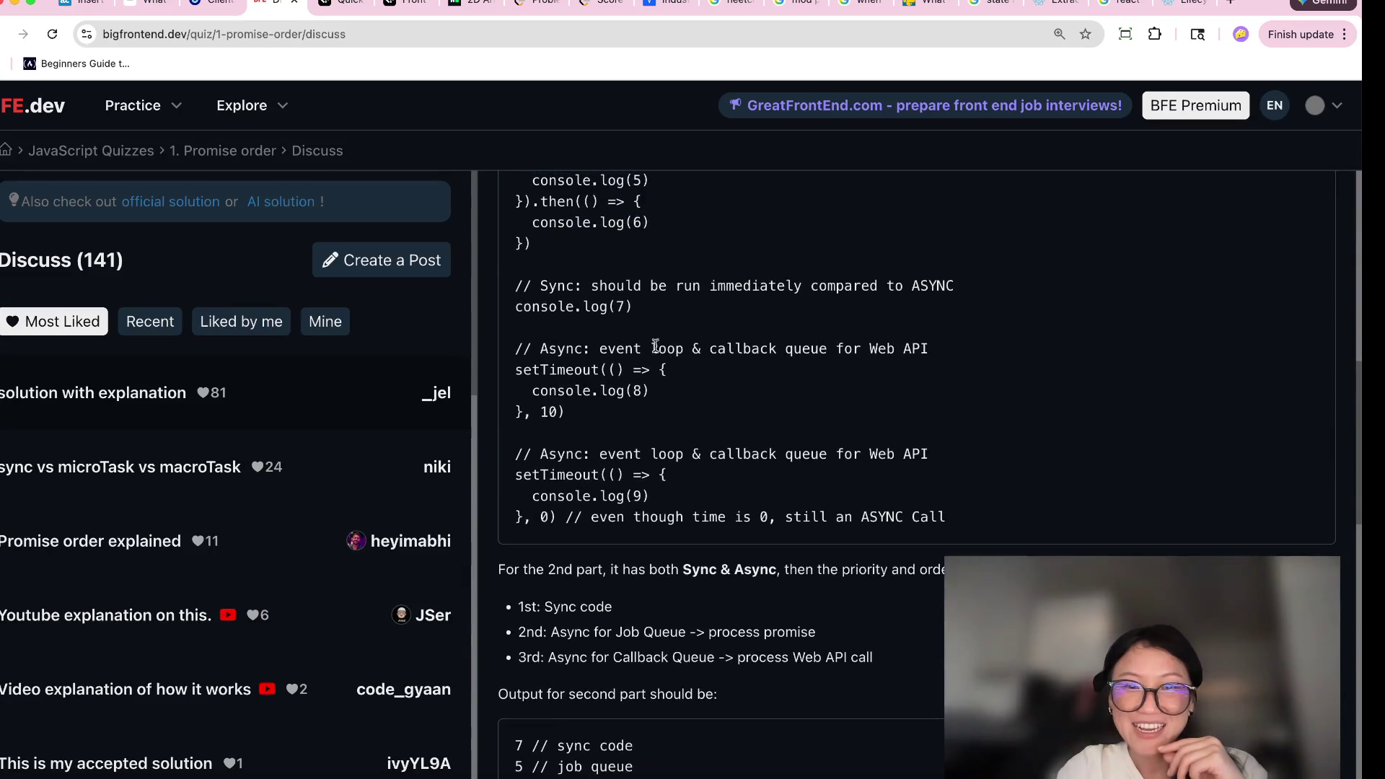
scroll(635, 327, up, 1)
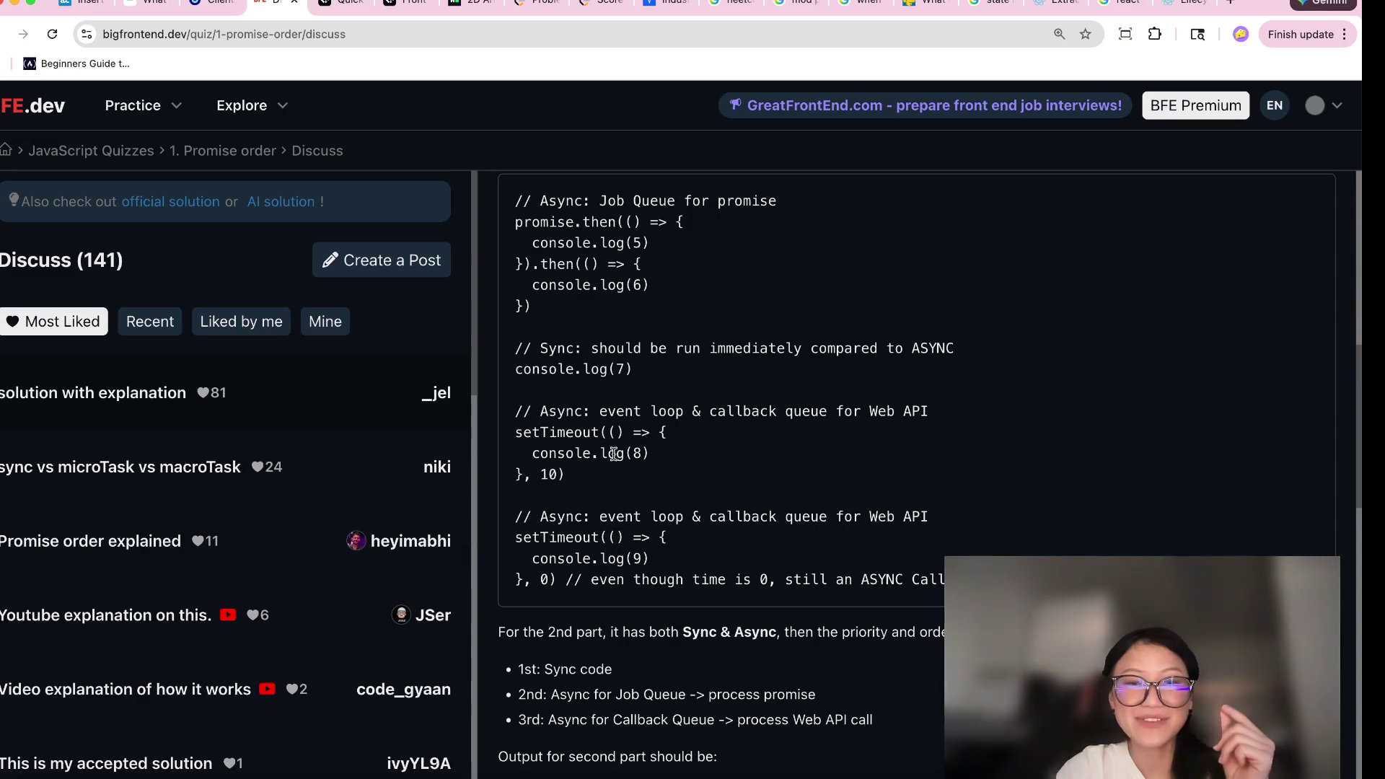
scroll(615, 601, down, 5)
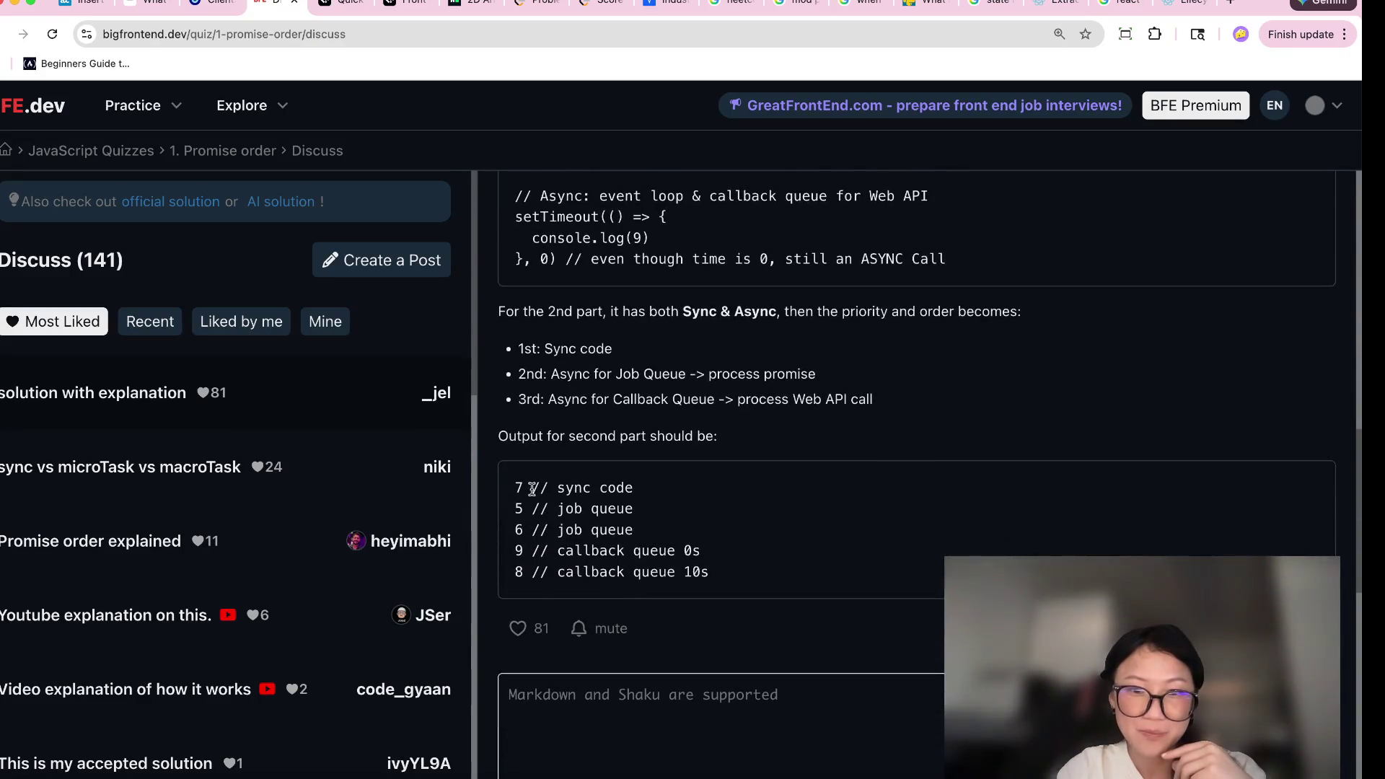
scroll(519, 529, up, 5)
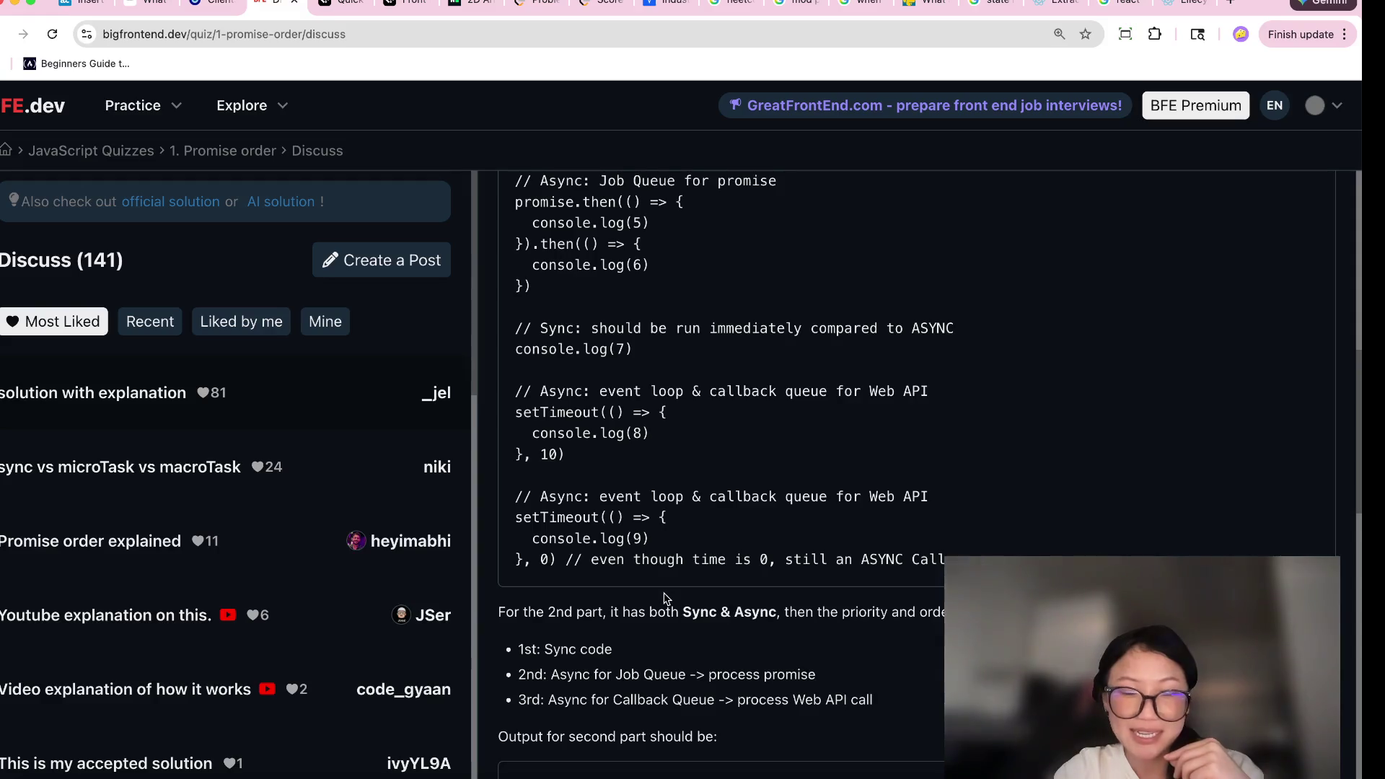
scroll(665, 597, down, 2)
drag(699, 747, 547, 741)
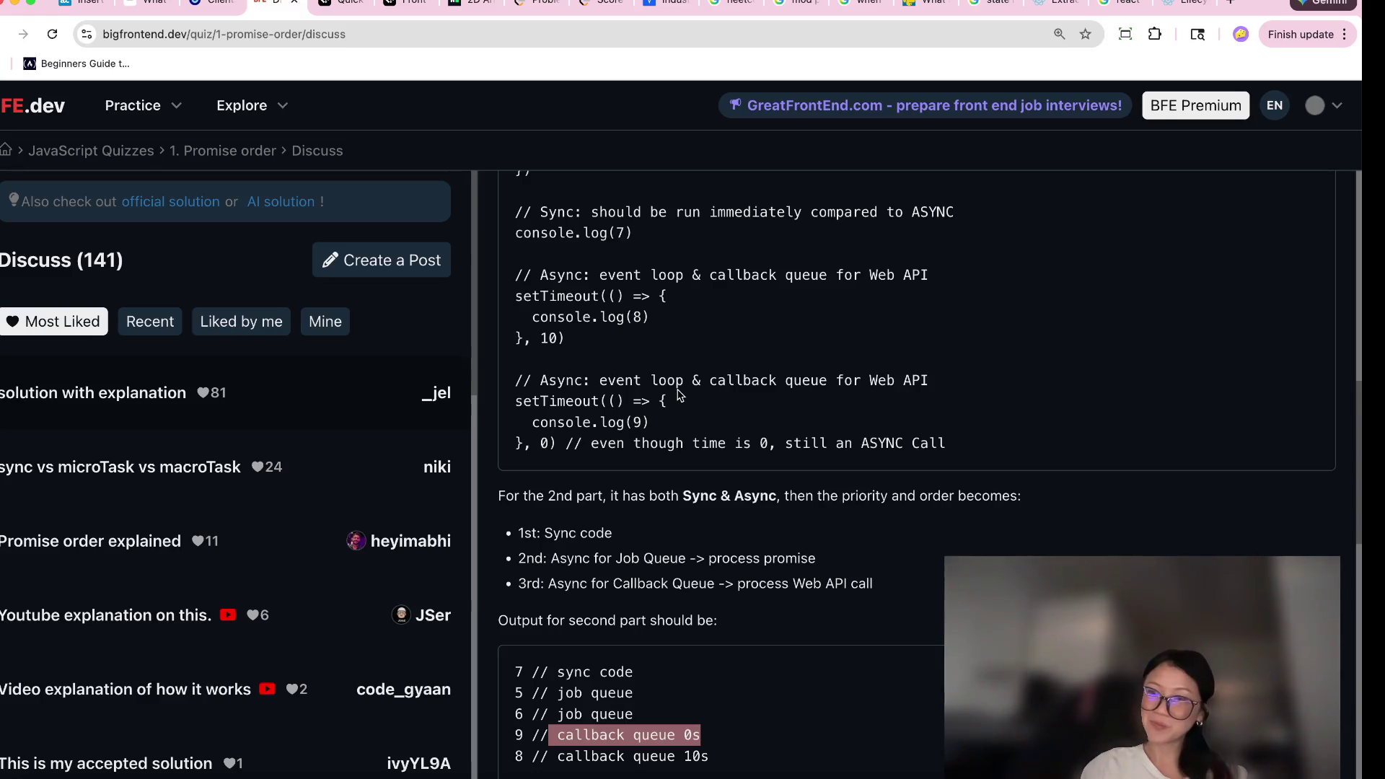
scroll(678, 395, up, 6)
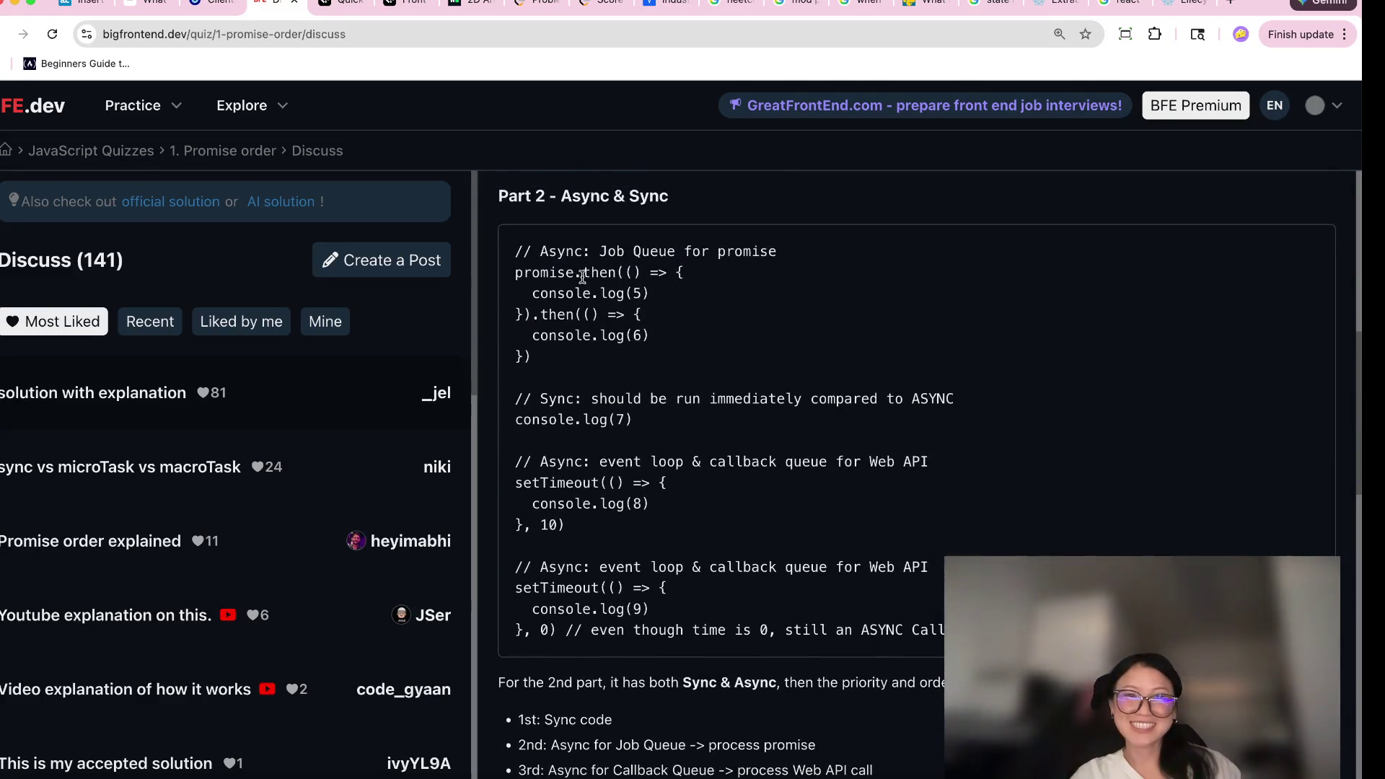
scroll(563, 291, up, 3)
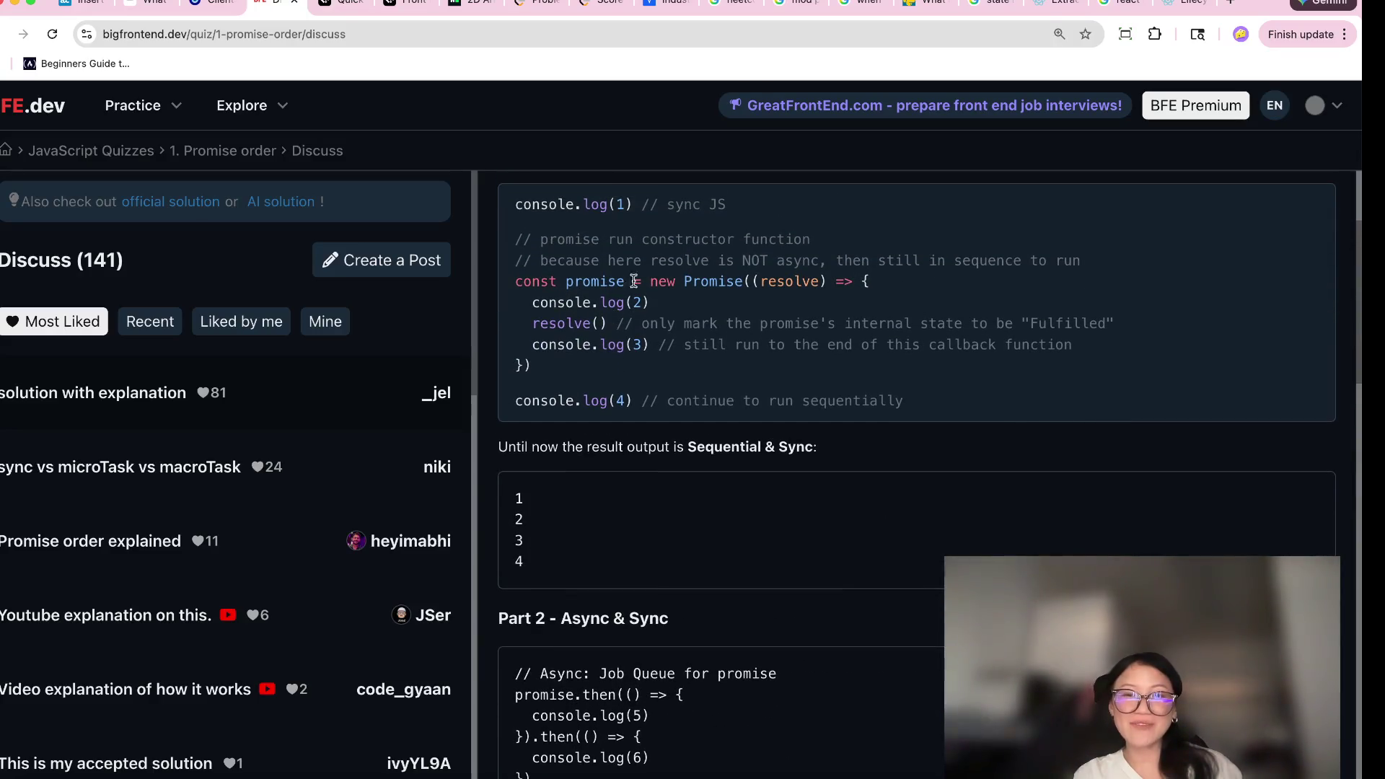
drag(742, 262, 868, 259)
click(865, 259)
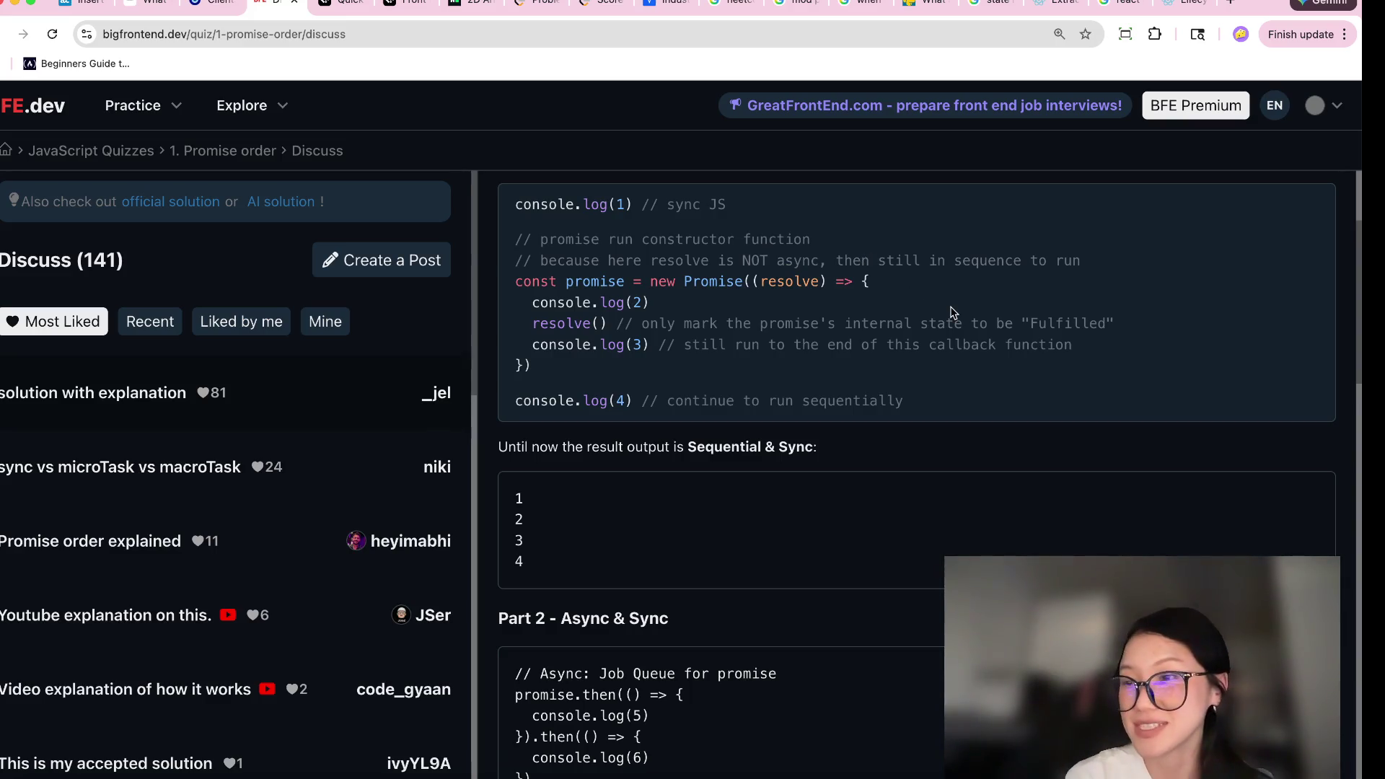